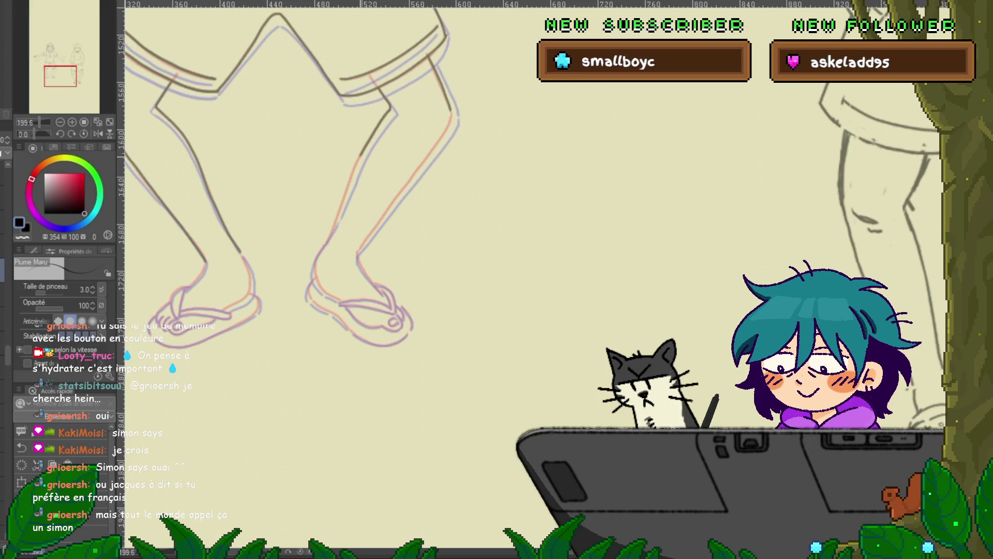
Step: Ink the outer edge and contour of the girl's right leg above the sandal in two strokes
left_click_drag(361, 153, 338, 217)
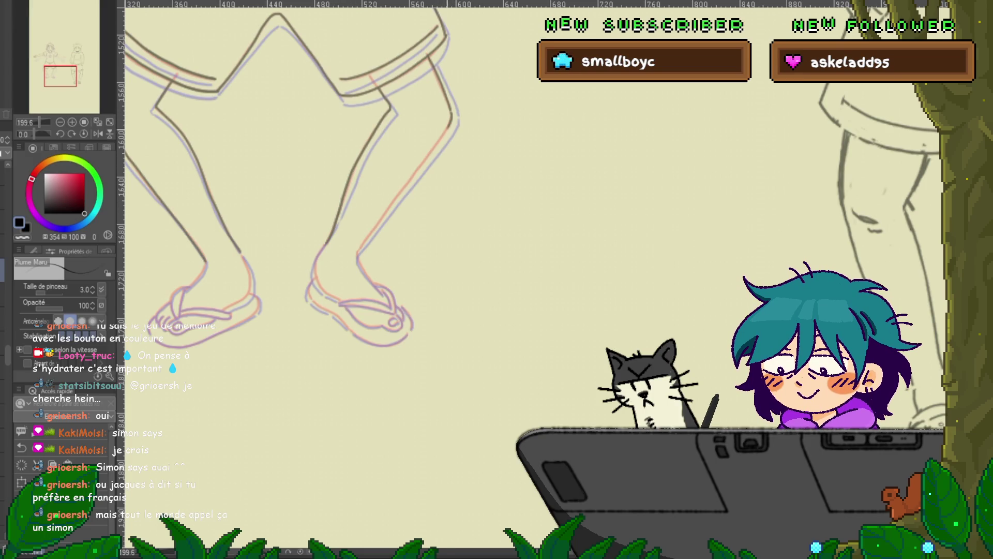
left_click_drag(421, 167, 371, 231)
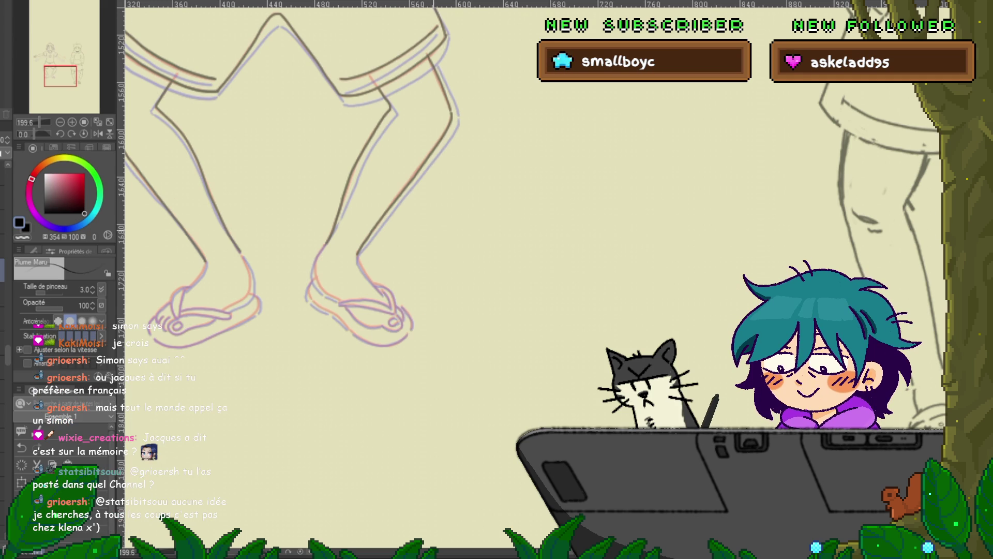
Step: Ink a short stroke on the fingertip of the pink-sketched outstretched hand, then view the forearm
scroll(393, 279, "up", 10)
scroll(393, 279, "right", 2)
scroll(363, 280, "right", 5)
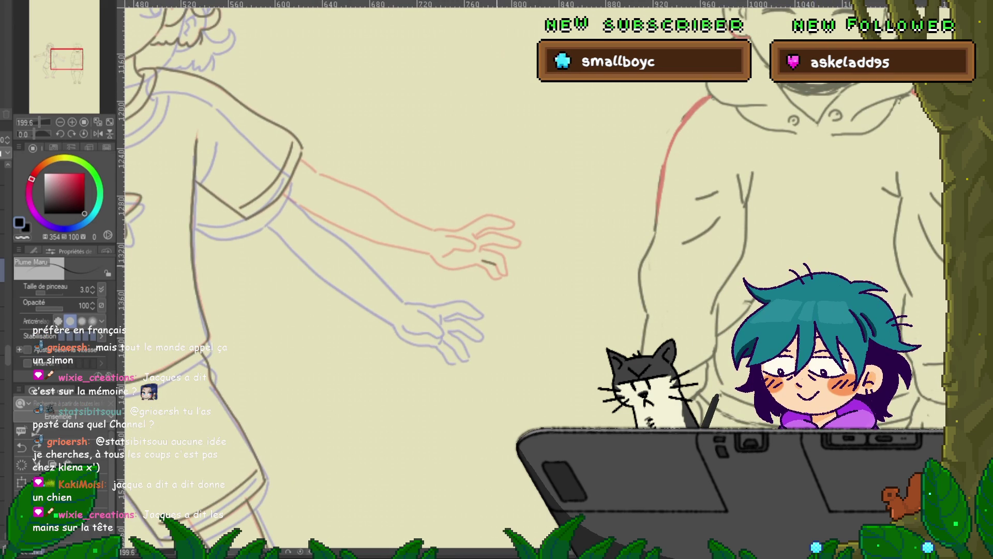
left_click_drag(482, 260, 506, 276)
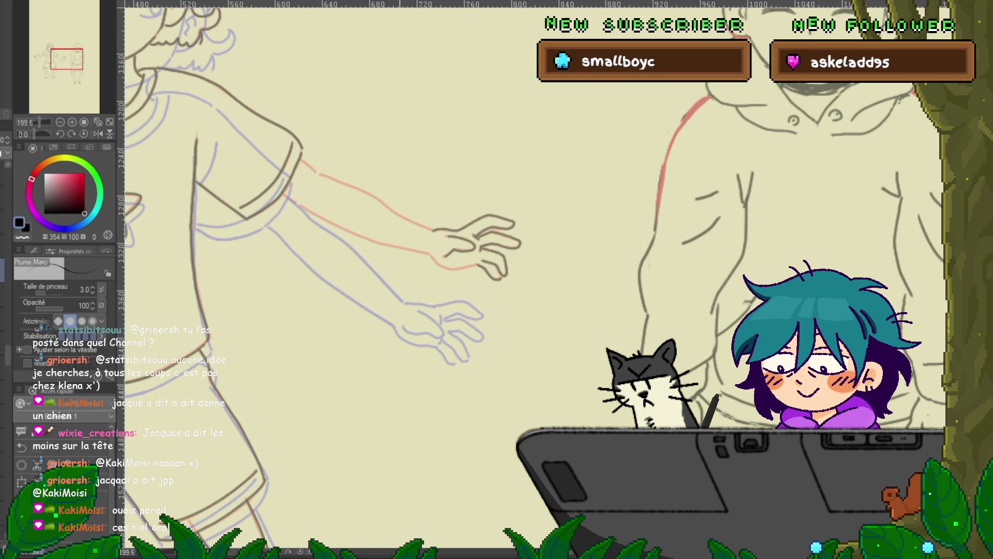
left_click_drag(466, 259, 378, 269)
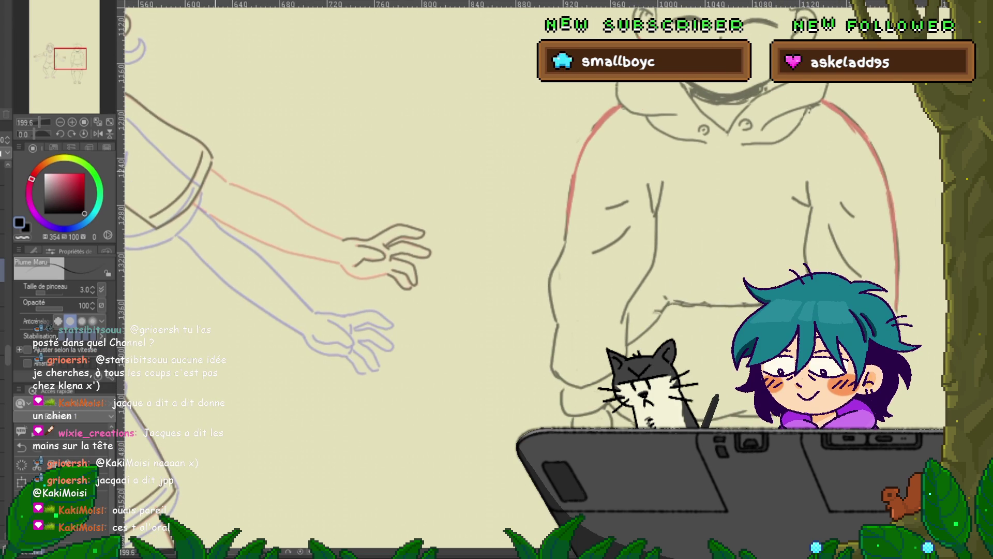
Step: Ink the sleeve edge, the forearm's lower and upper edges, and the hand's lower edge, redoing bad strokes
left_click_drag(211, 167, 227, 181)
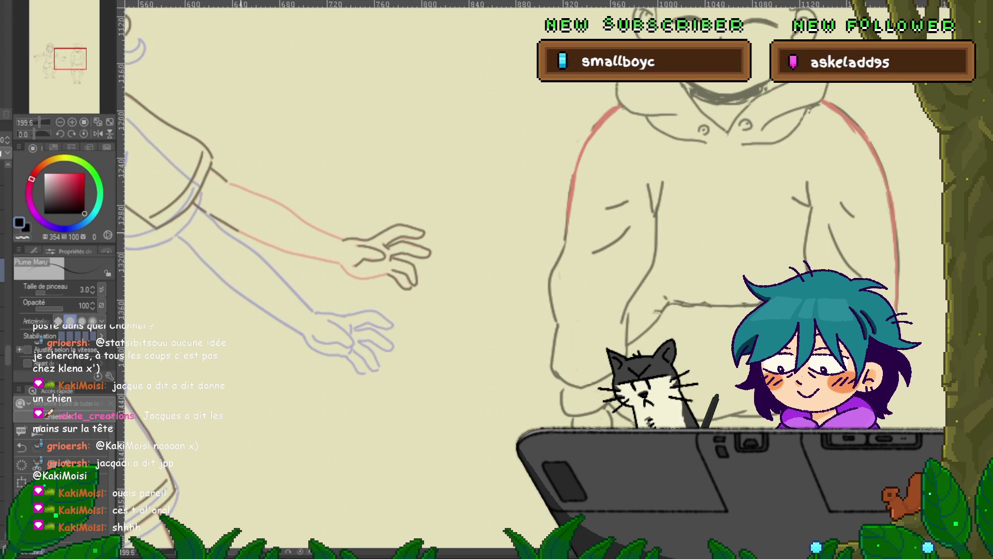
left_click_drag(212, 215, 274, 247)
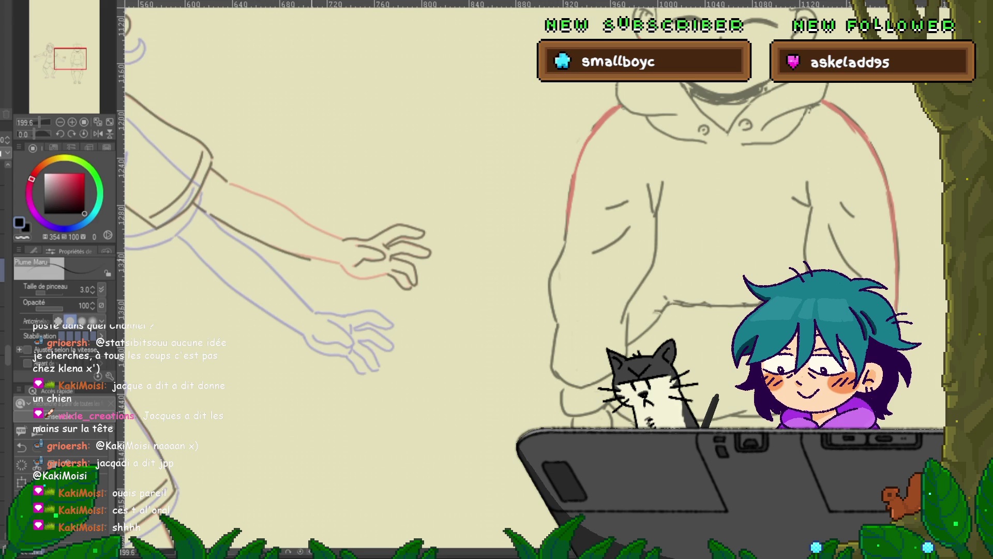
key("ctrl+z")
left_click_drag(210, 214, 259, 239)
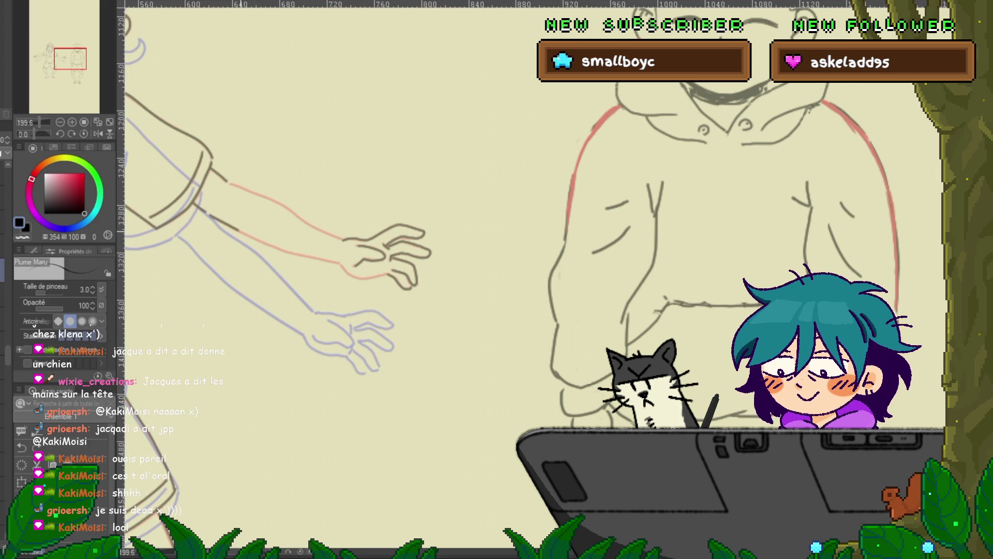
key("ctrl+z")
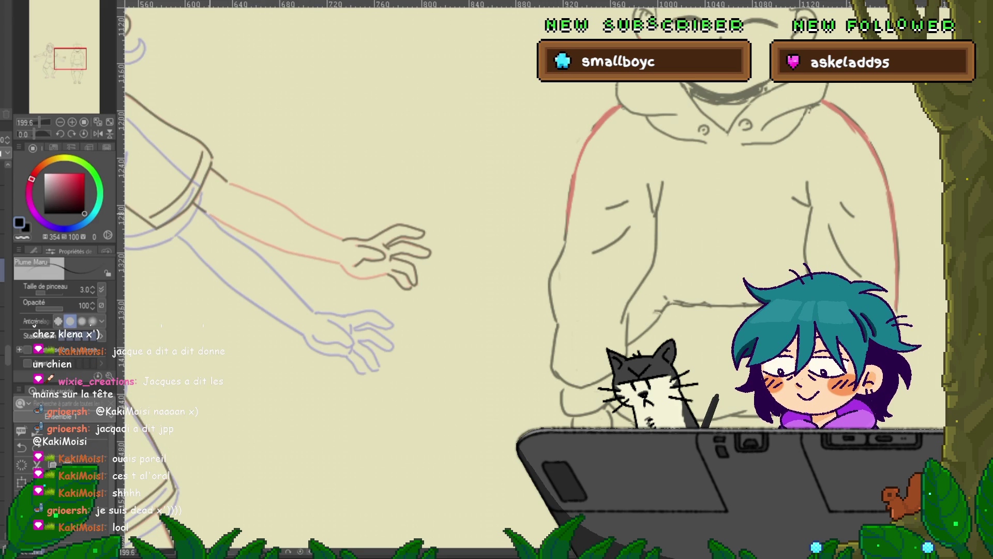
left_click_drag(253, 239, 317, 259)
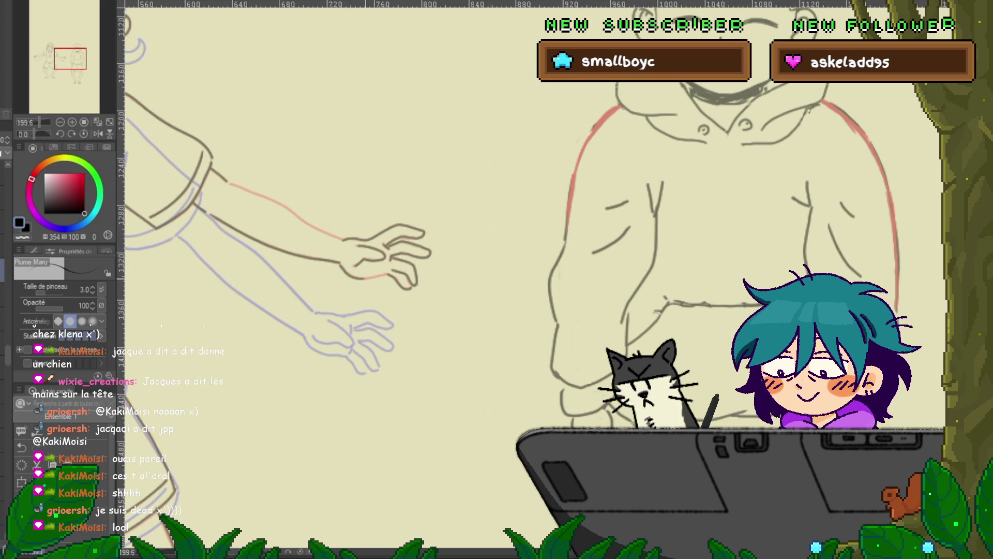
left_click_drag(341, 262, 382, 278)
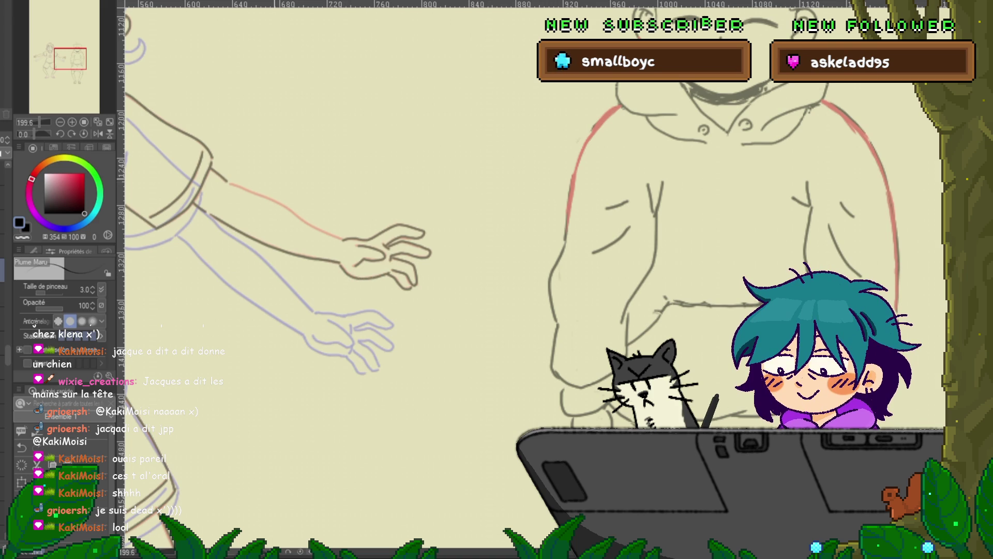
left_click_drag(231, 183, 316, 228)
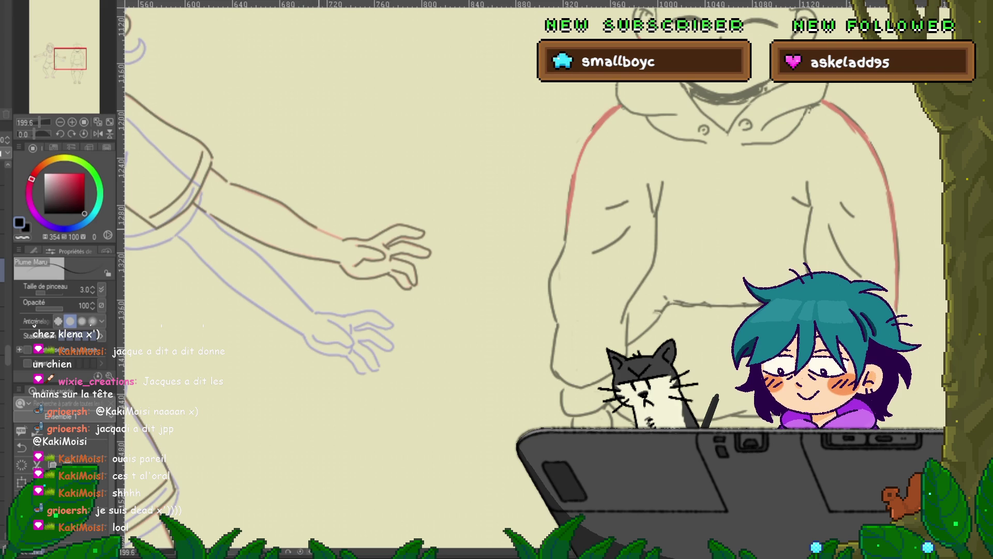
Step: Pan across the star T-shirt girl down to her legs and sandaled feet
left_click_drag(403, 254, 709, 253)
mouse_move(259, 290)
left_mouse_down()
mouse_move(531, 294)
mouse_move(520, 493)
mouse_move(265, 105)
mouse_move(253, 14)
left_mouse_up()
left_click_drag(327, 233, 383, 40)
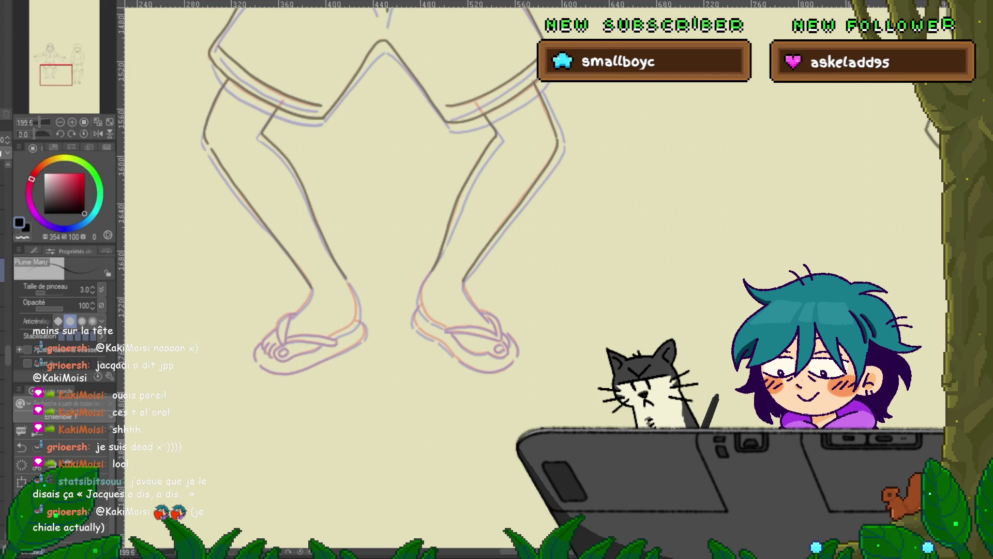
Step: Toggle the onion-skin frame copies and try a lasso selection around the feet, then deselect
key("ctrl+z")
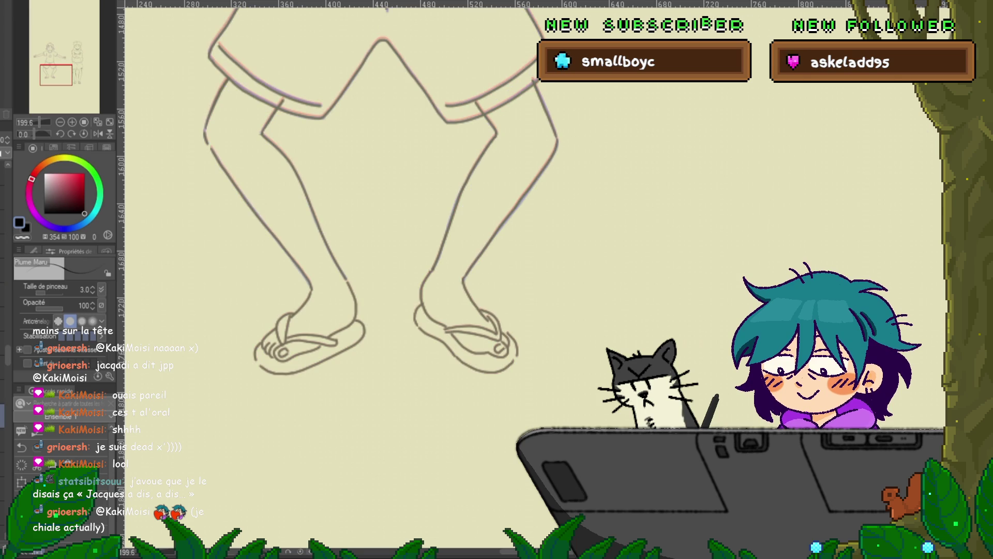
key("ctrl+y")
key("ctrl+z")
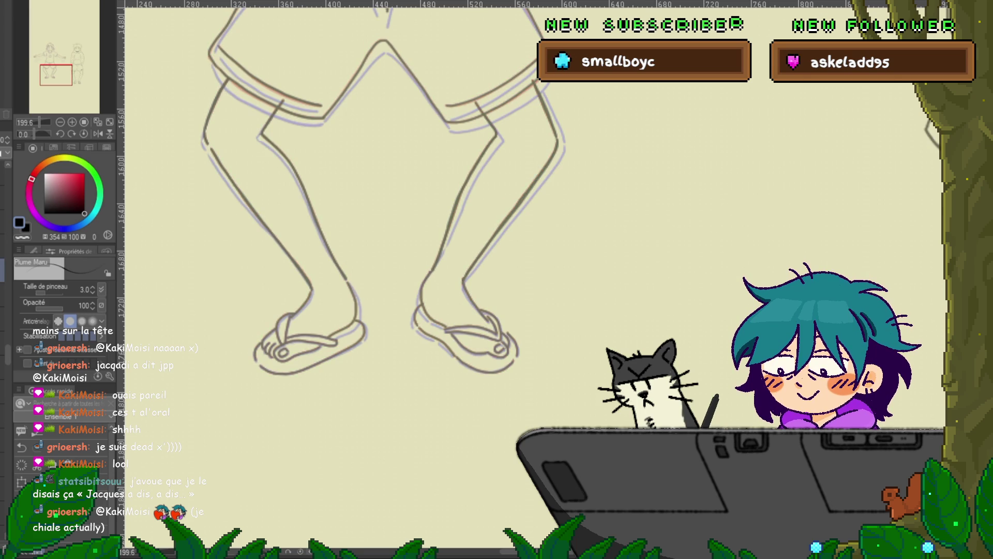
key("m")
mouse_move(475, 254)
left_mouse_down()
mouse_move(269, 389)
mouse_move(592, 339)
left_mouse_up()
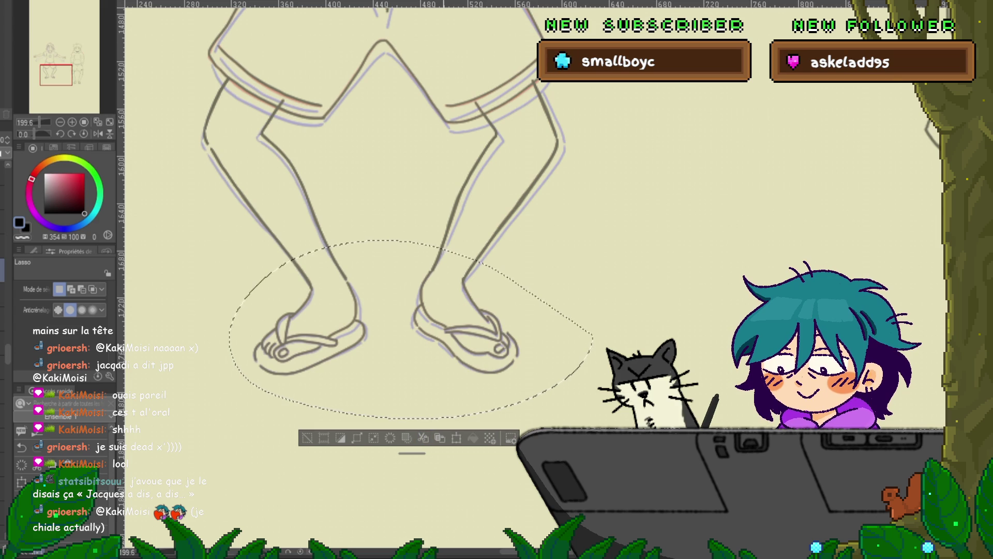
key("ctrl+d")
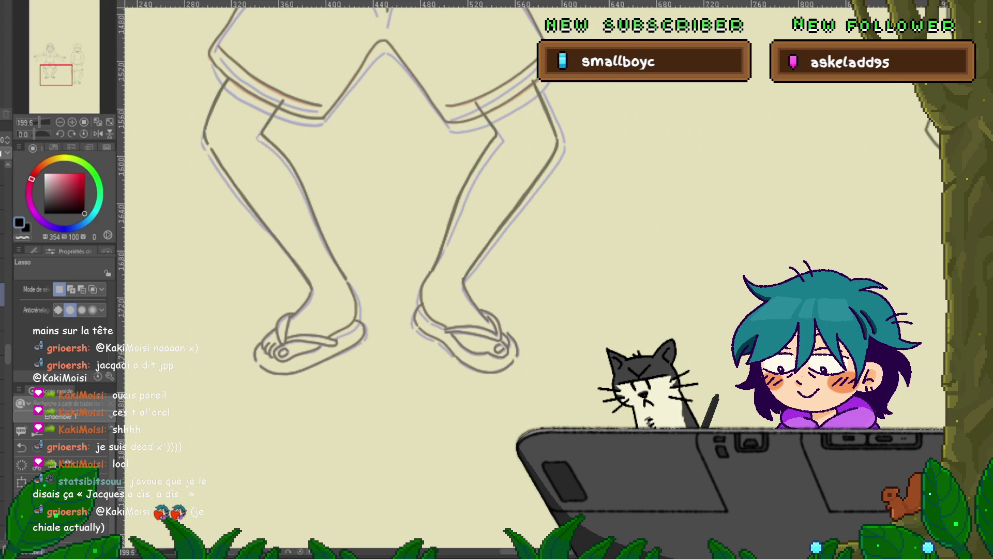
Step: Compare the inked legs against the red sketch, then choose the Correct line Control point tool
key("ctrl+z")
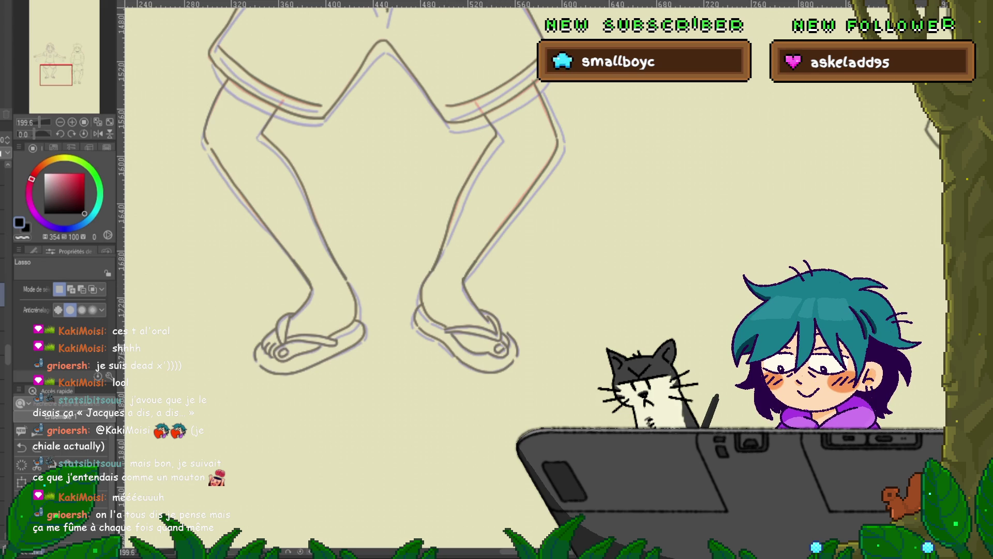
key("Delete")
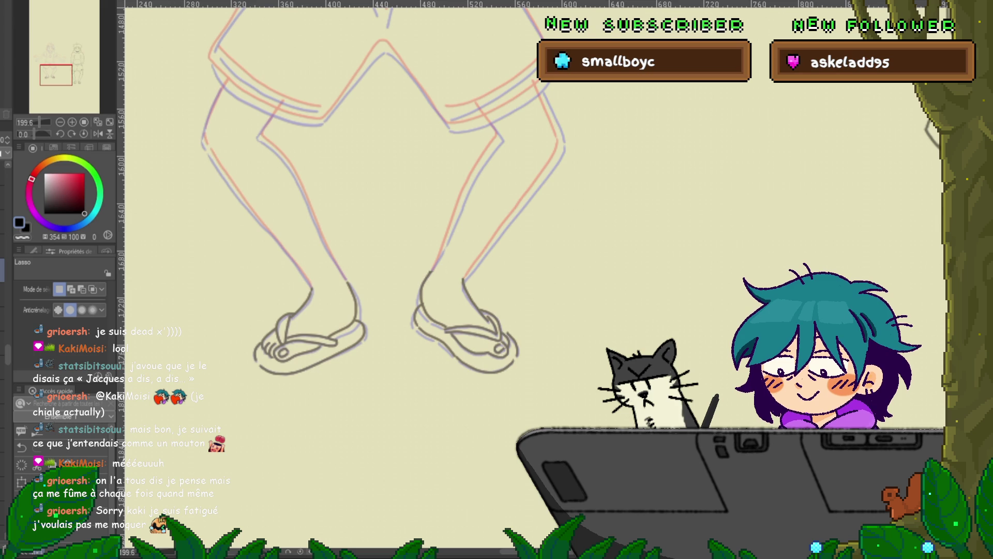
key("ctrl+z")
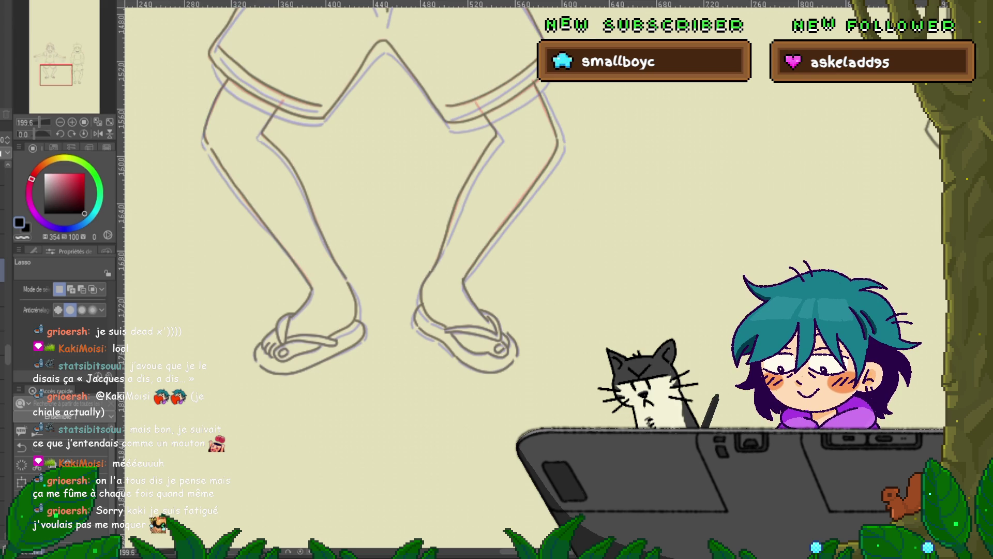
key("y")
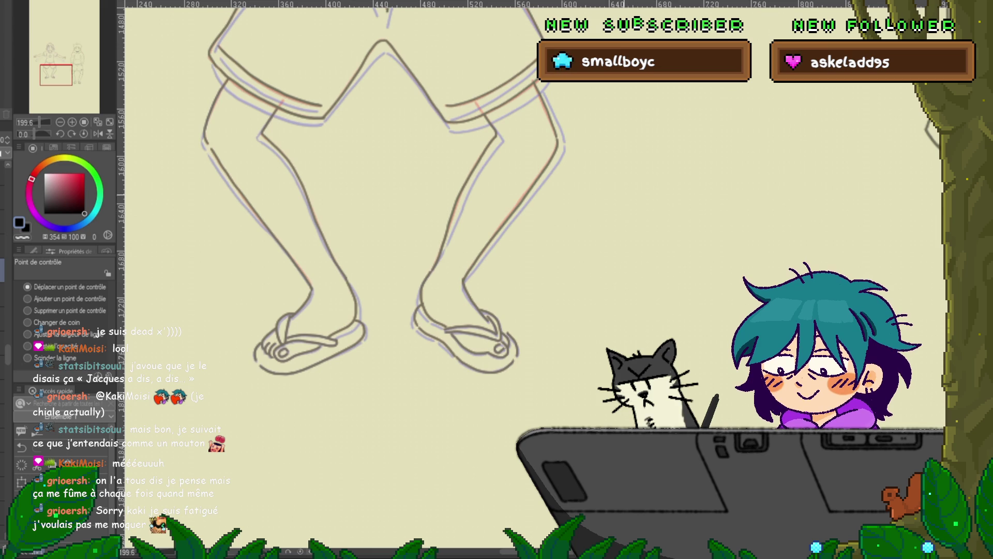
Step: Zoom out over the whole figure, then zoom to about 315% on the T-shirt's left sleeve
scroll(362, 280, "up", 10)
scroll(362, 279, "down", 5)
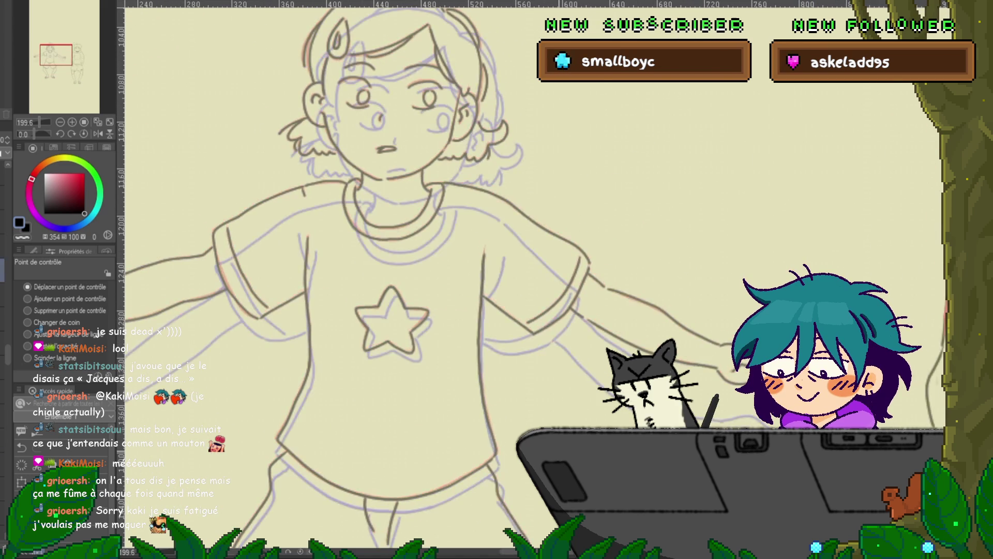
scroll(450, 279, "down", 5)
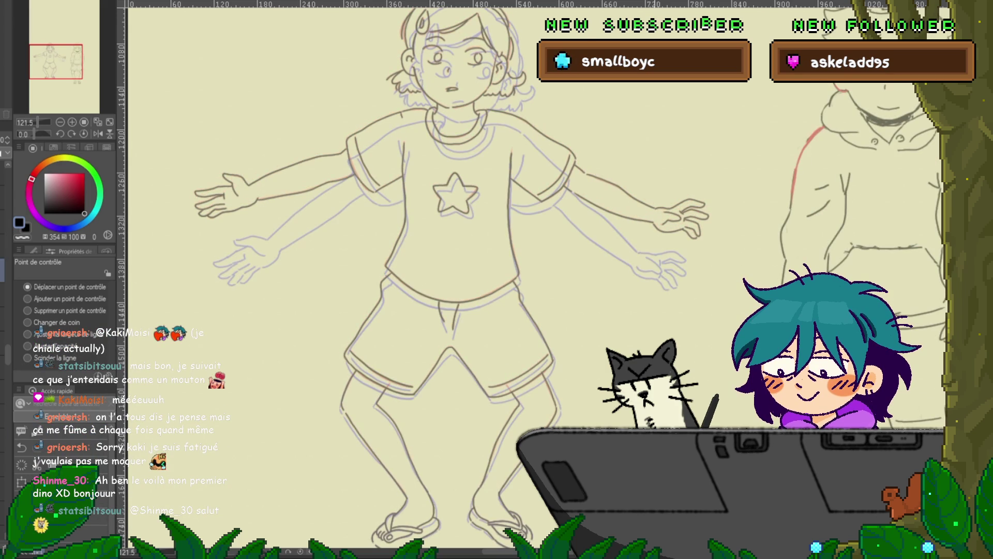
scroll(517, 233, "up", 5)
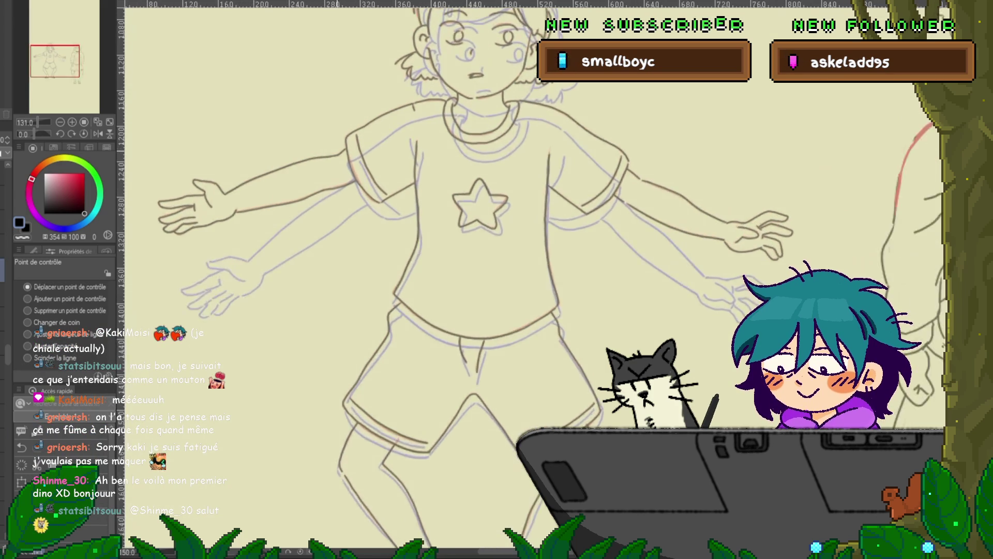
scroll(305, 196, "up", 3)
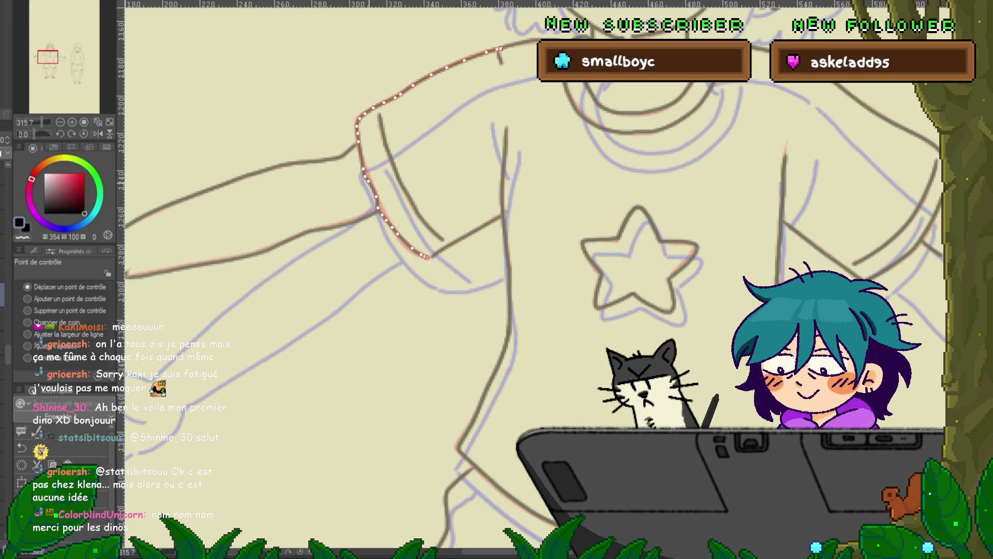
key("ctrl+d")
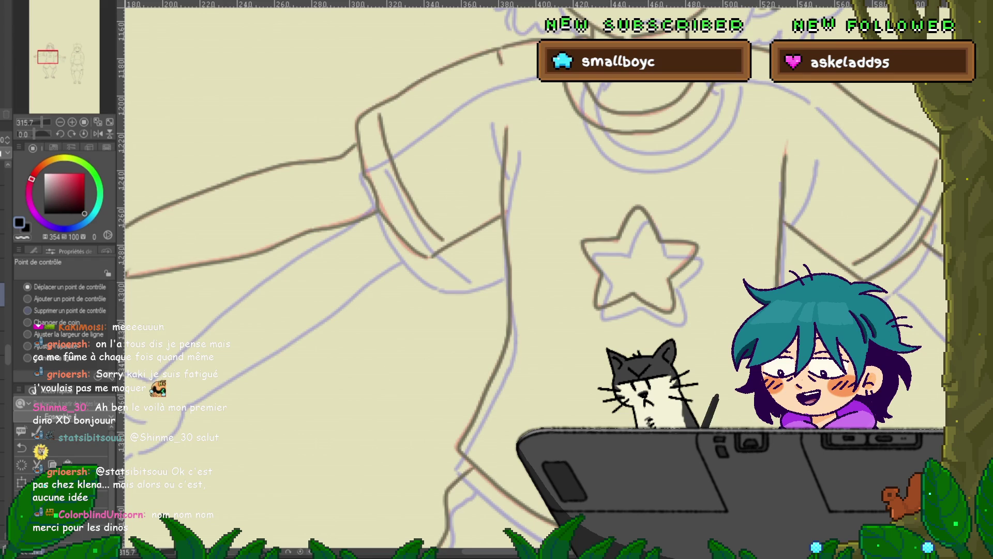
Step: Delete a stray control point from the T-shirt sleeve's vector line
left_click(27, 310)
left_click(378, 202)
left_click(364, 168)
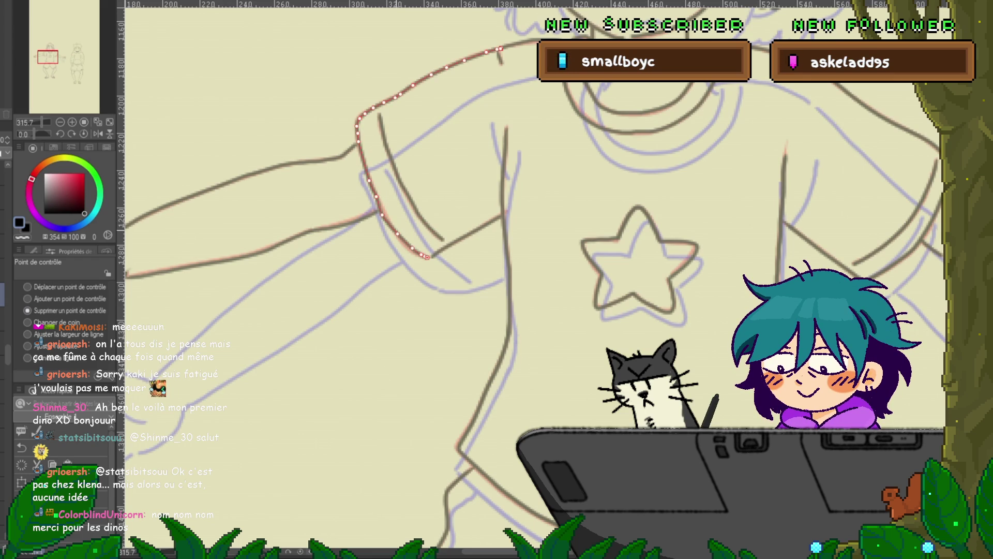
key("ctrl+d")
left_click(380, 204)
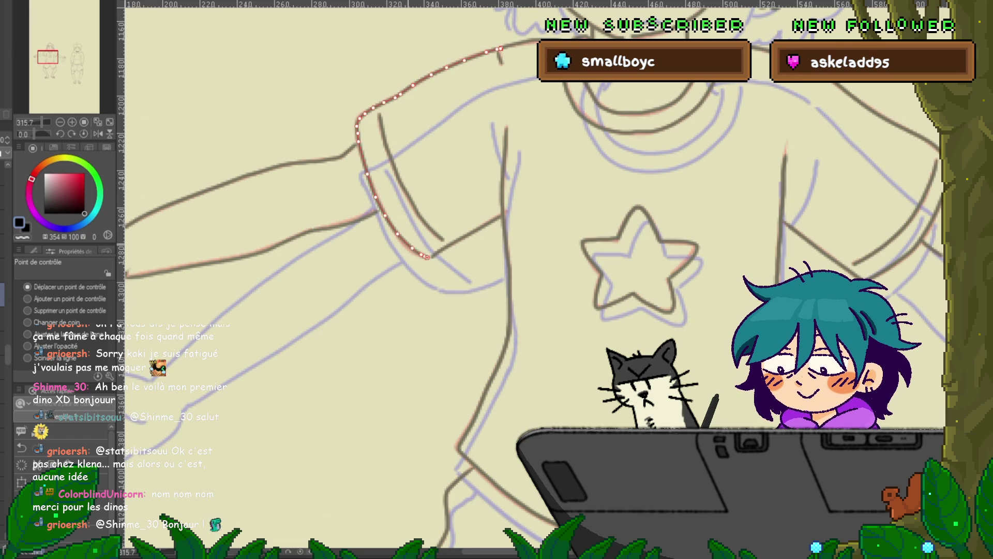
Step: Select the lower arm line, then the collar line, to adjust their control points
left_click(321, 229)
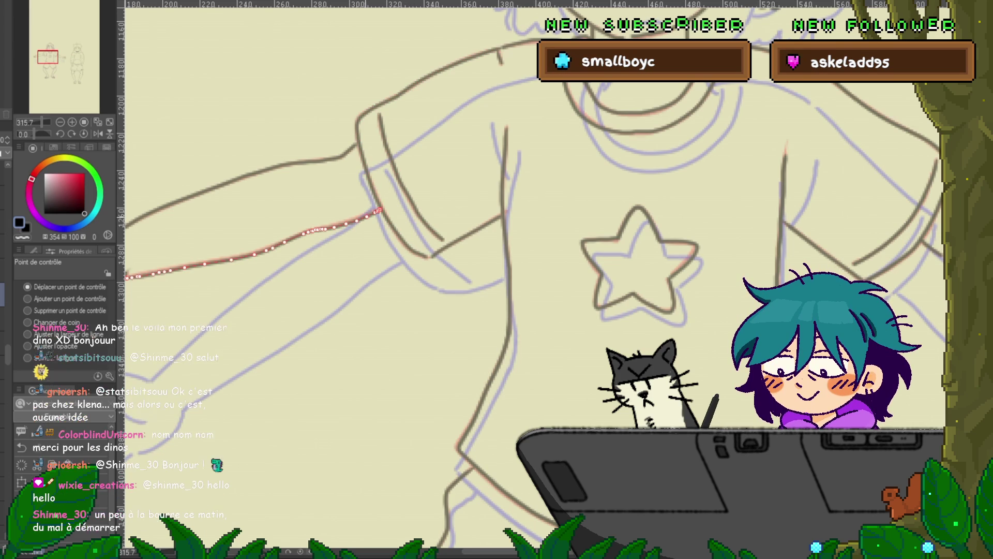
key("Escape")
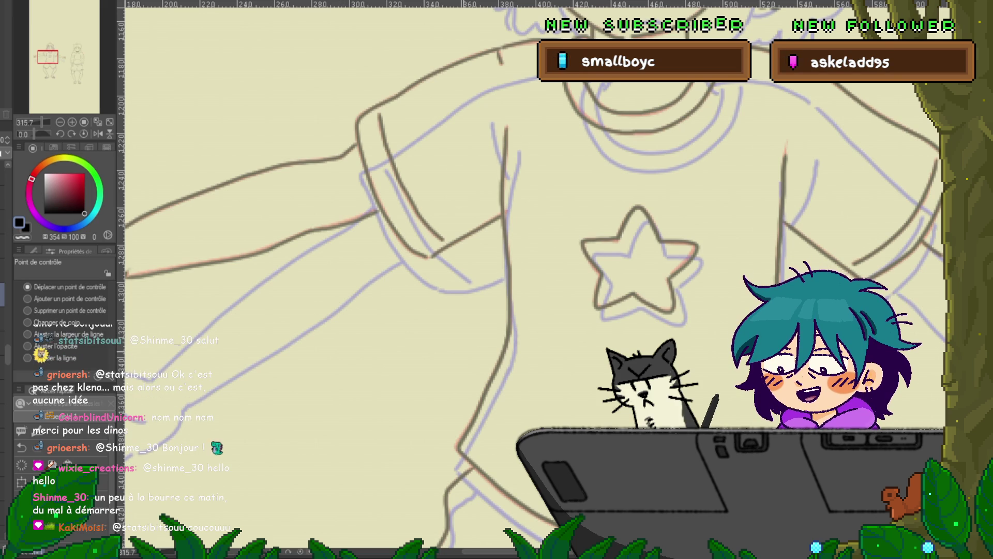
scroll(533, 274, "down", 2)
scroll(533, 274, "down", 2)
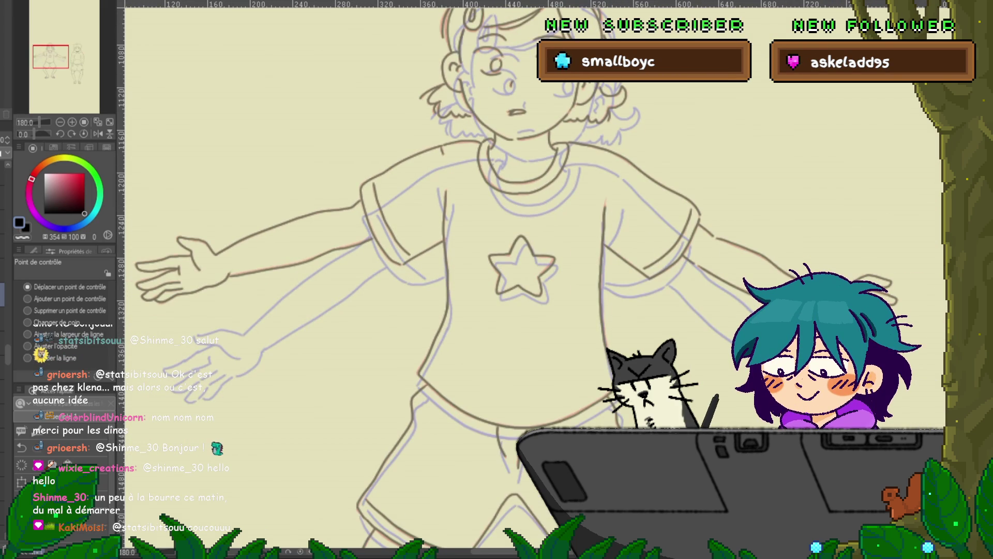
left_click(525, 192)
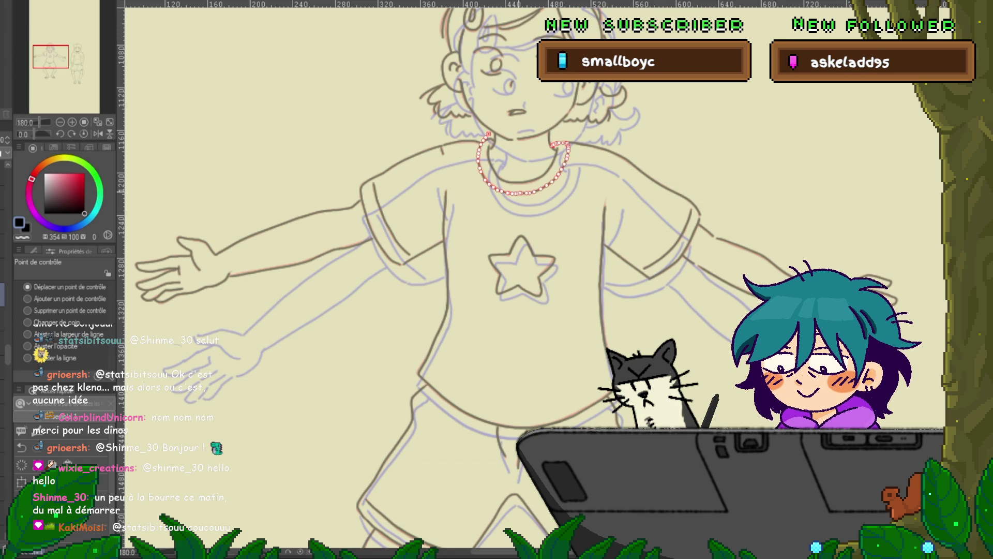
scroll(527, 194, "up", 1)
scroll(543, 207, "up", 2)
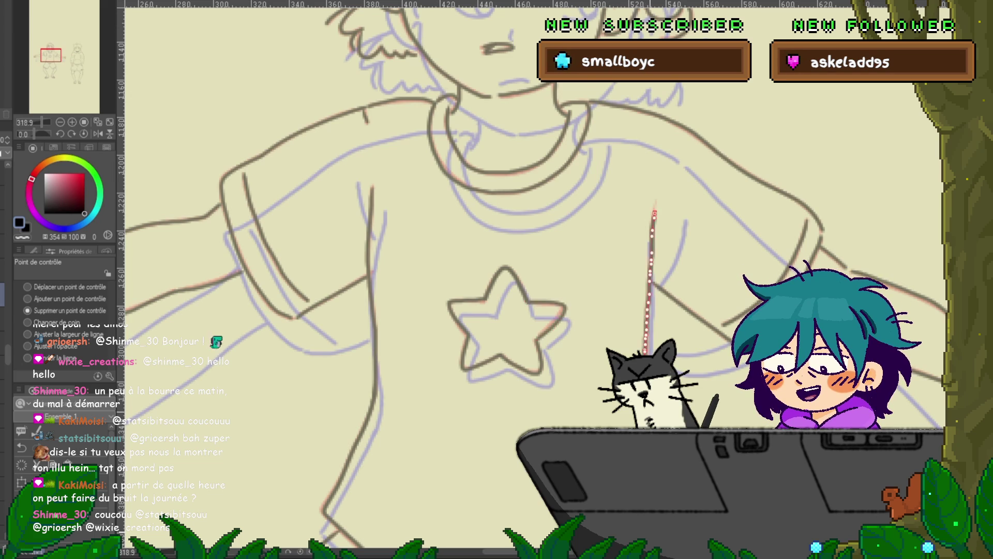
scroll(655, 212, "down", 5)
Step: Zoom in on the shorts and legs, then switch to another animation cel with its sketch showing
left_click_drag(569, 440, 569, 109)
scroll(569, 279, "down", 2)
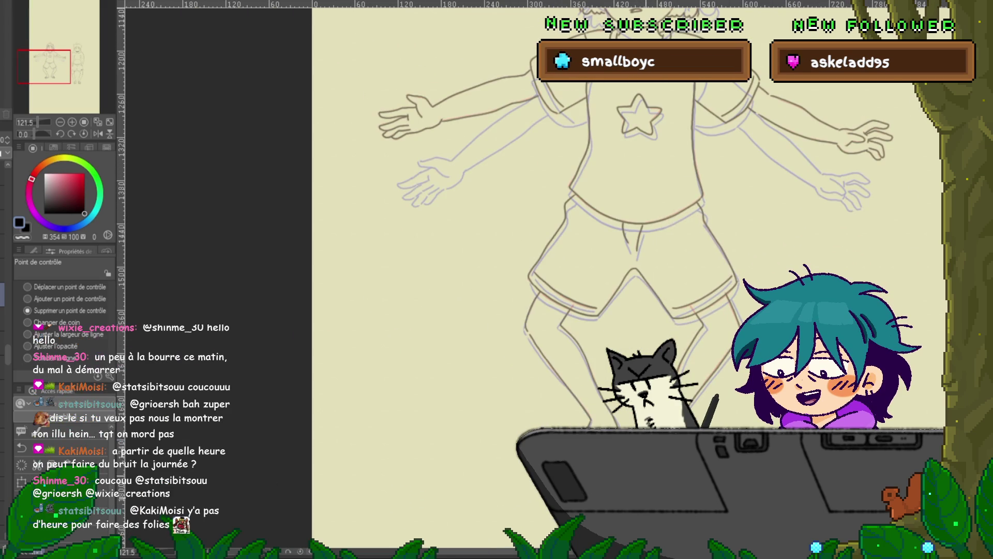
scroll(569, 280, "up", 2)
mouse_move(569, 279)
left_mouse_down()
mouse_move(522, 269)
mouse_move(522, 217)
left_mouse_up()
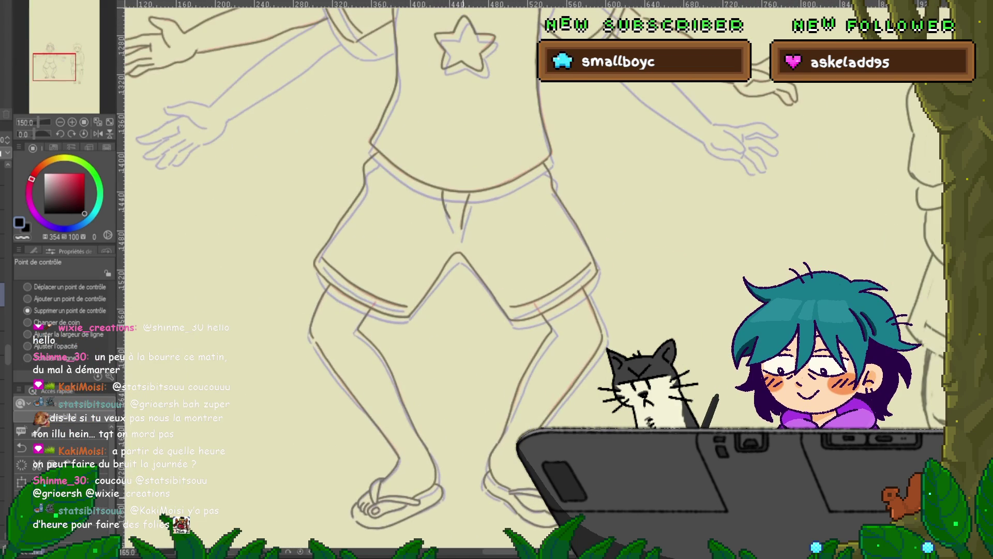
scroll(517, 279, "up", 1)
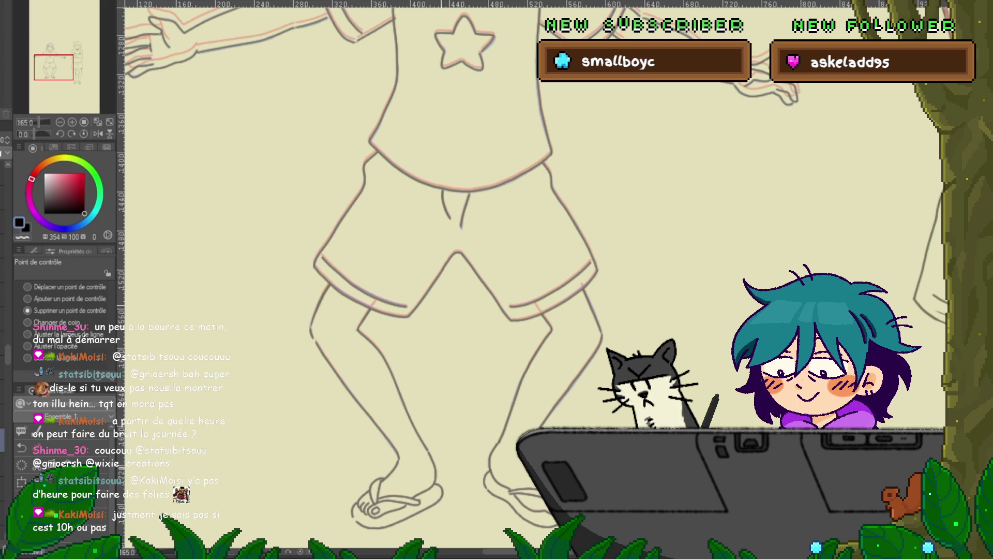
key("ctrl+z")
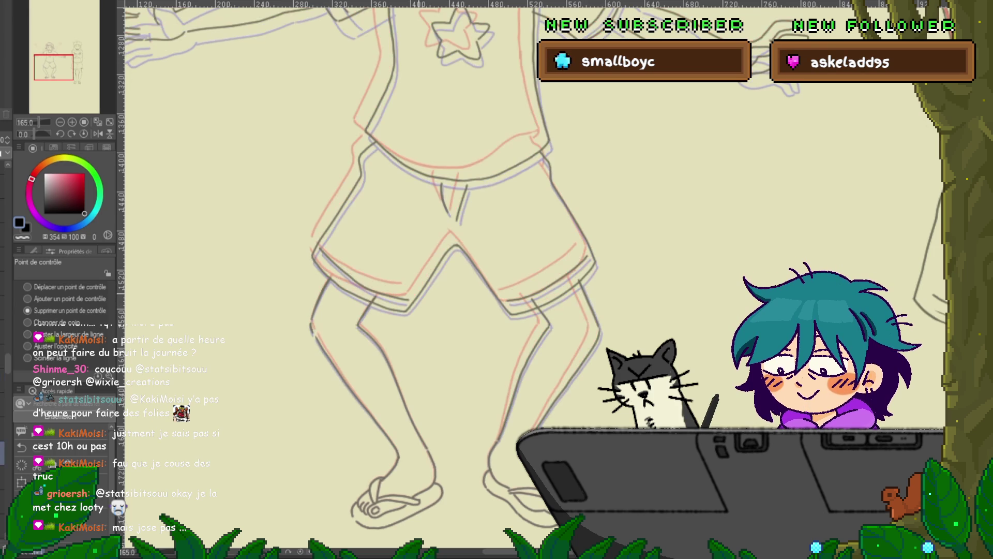
Step: Flip between neighbouring frames to compare the legs and undo the bad shorts-and-torso transform
key("ctrl+Right")
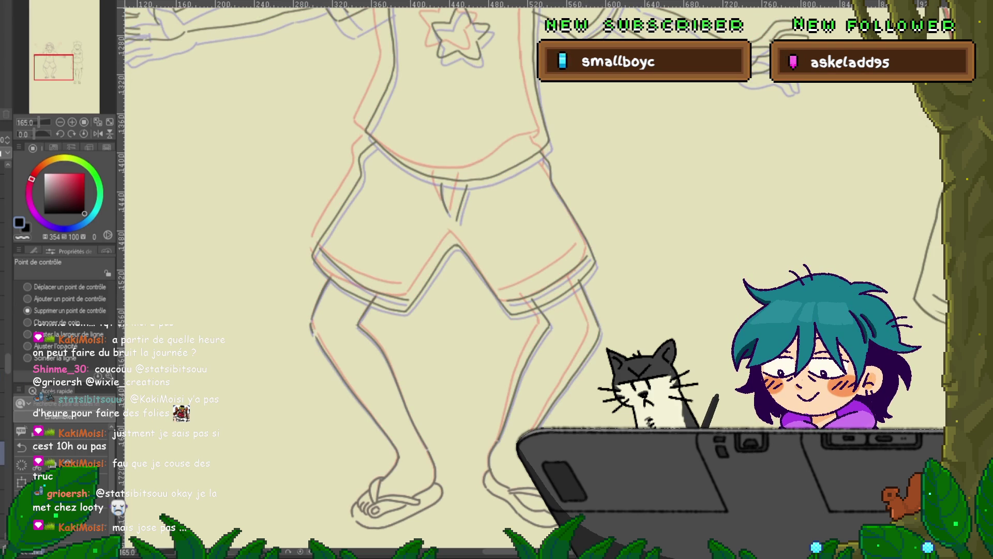
key("ctrl+Left")
key("ctrl+Right")
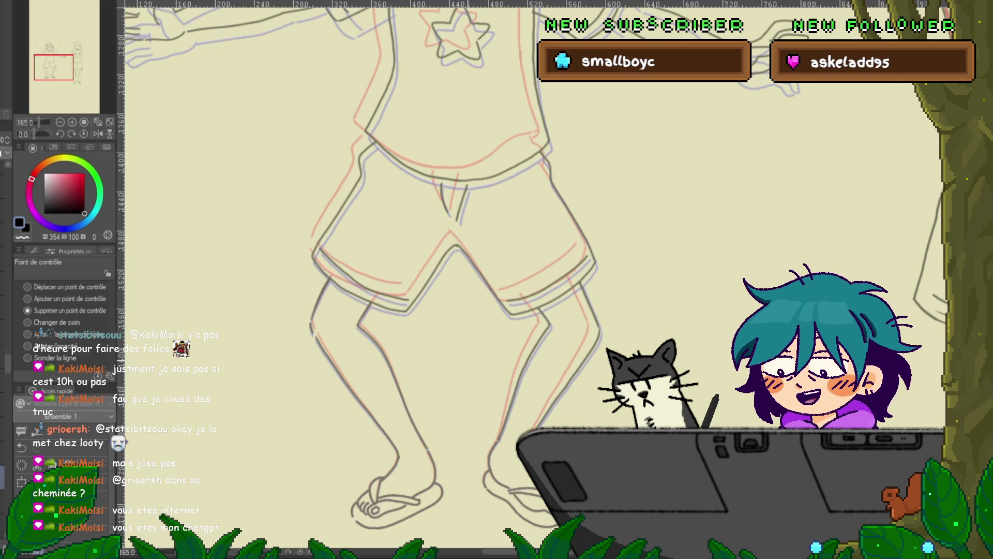
key("ctrl+z")
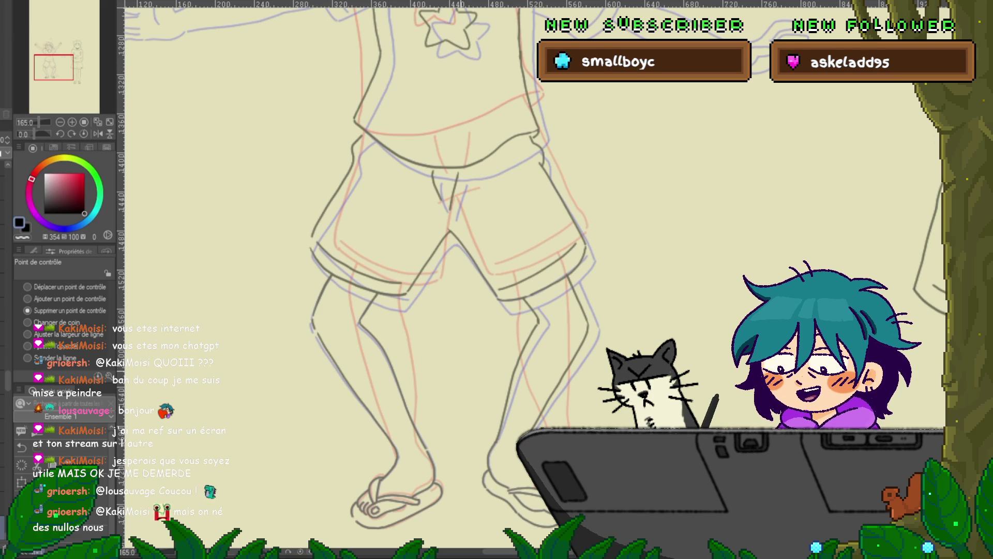
scroll(678, 266, "down", 2)
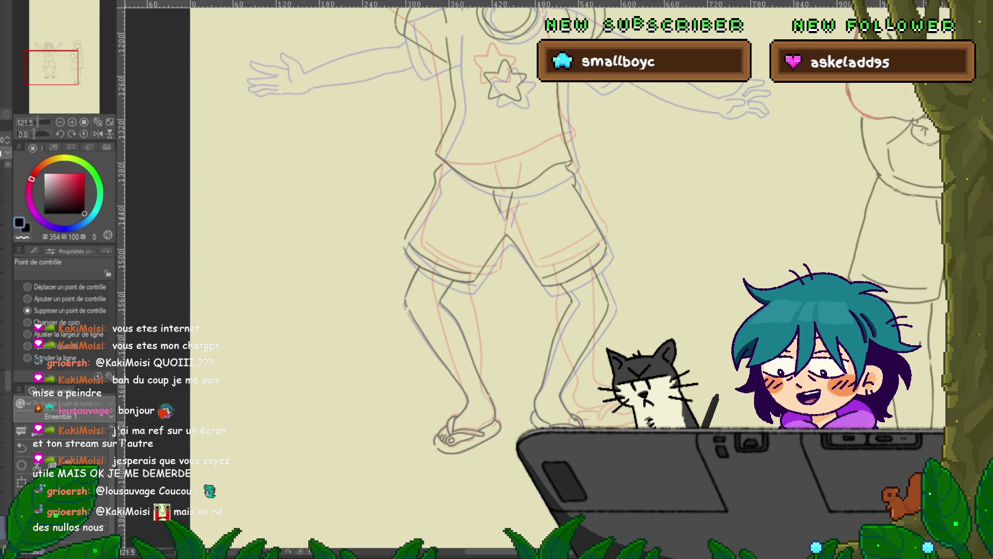
Step: Zoom out to show the girl beside the hoodie boy, then move to the next frame
mouse_move(517, 259)
left_mouse_down()
mouse_move(463, 225)
mouse_move(423, 254)
mouse_move(432, 341)
mouse_move(364, 341)
left_mouse_up()
key("ctrl+minus")
key("ctrl+minus")
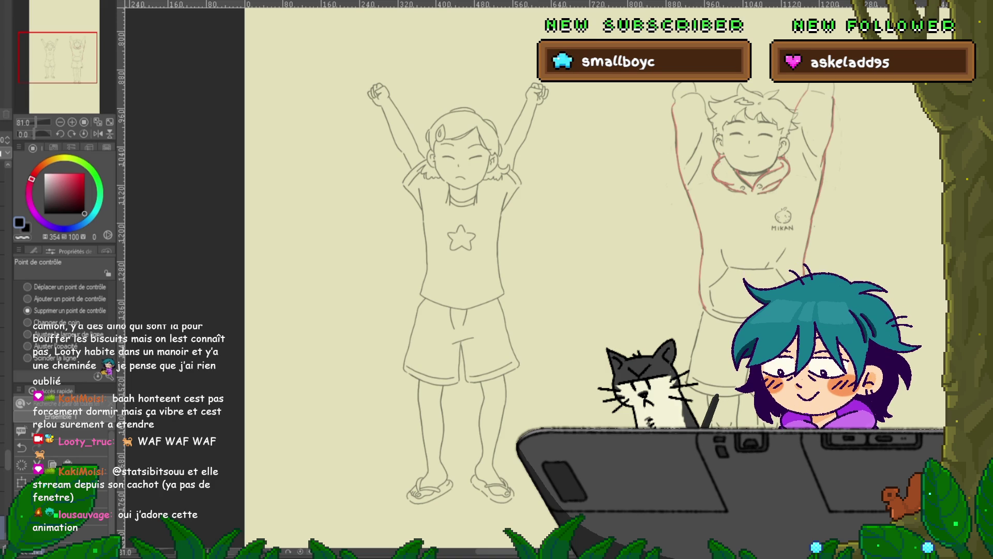
key("ctrl+z")
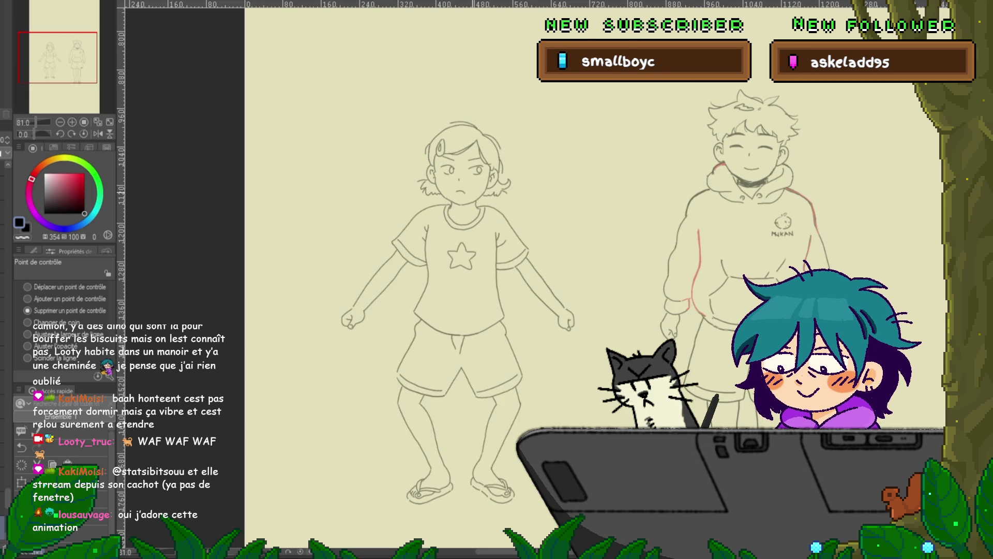
Step: Step forward through the cels, comparing poses, until the frame with arms held horizontally appears
scroll(420, 231, "up", 3)
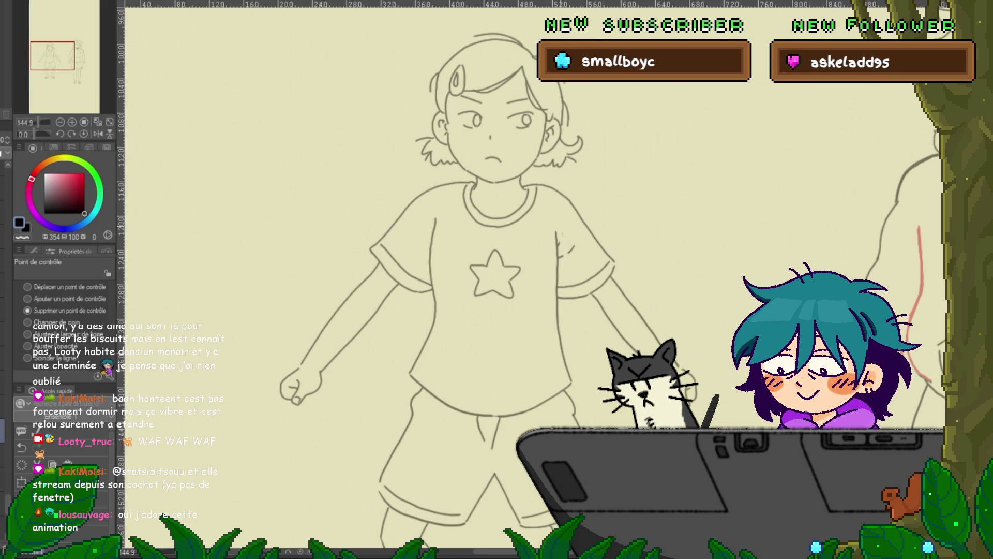
key("Right")
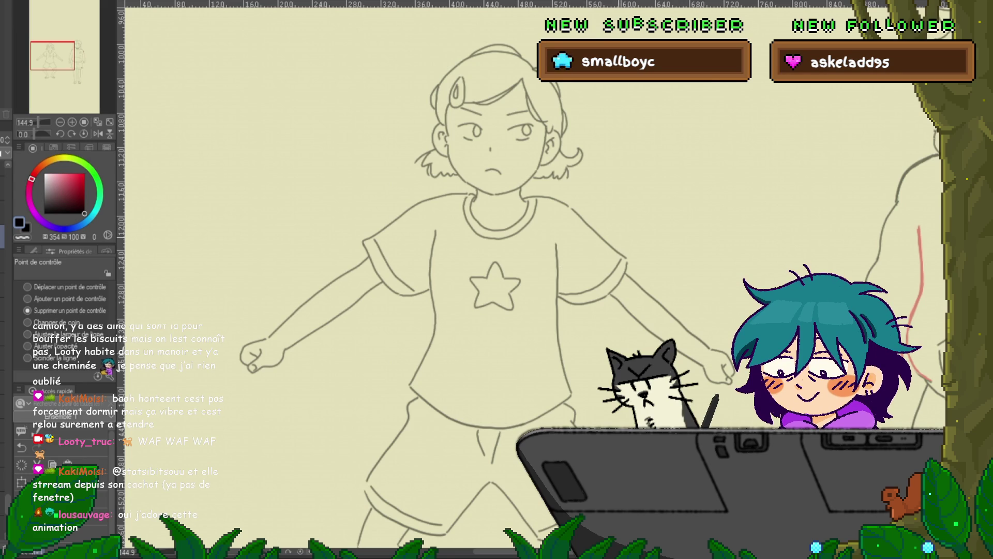
key("Right")
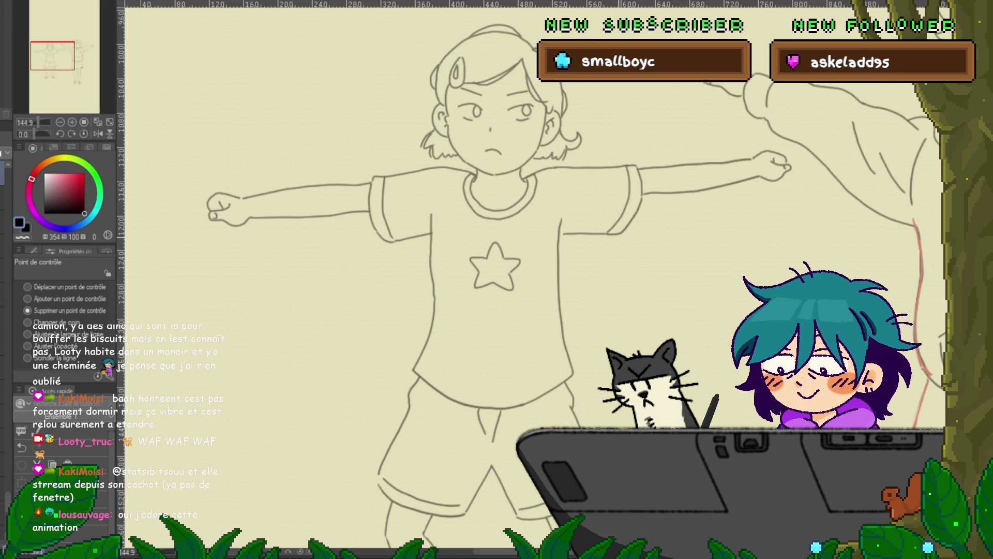
key("Right")
key("Right")
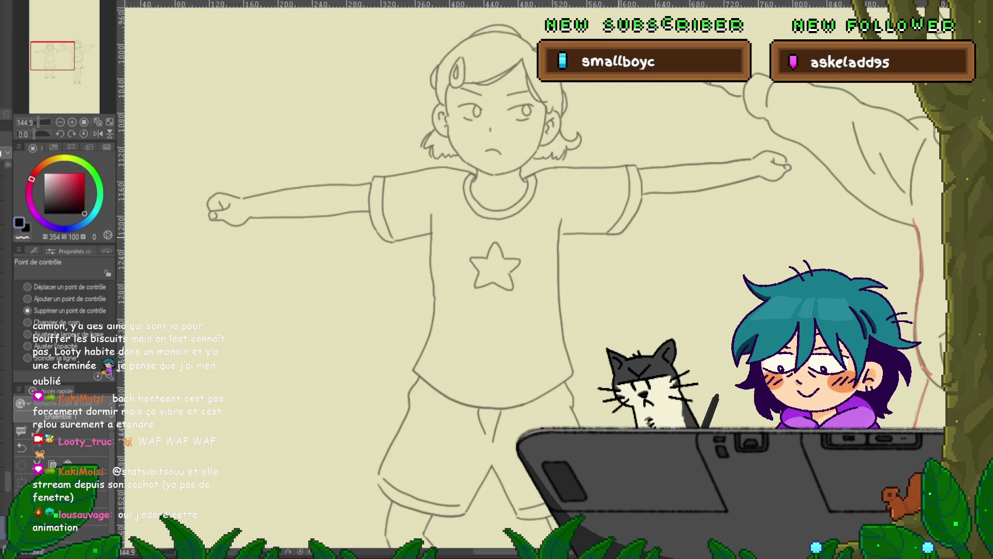
key("Right")
key("Right")
key("Right")
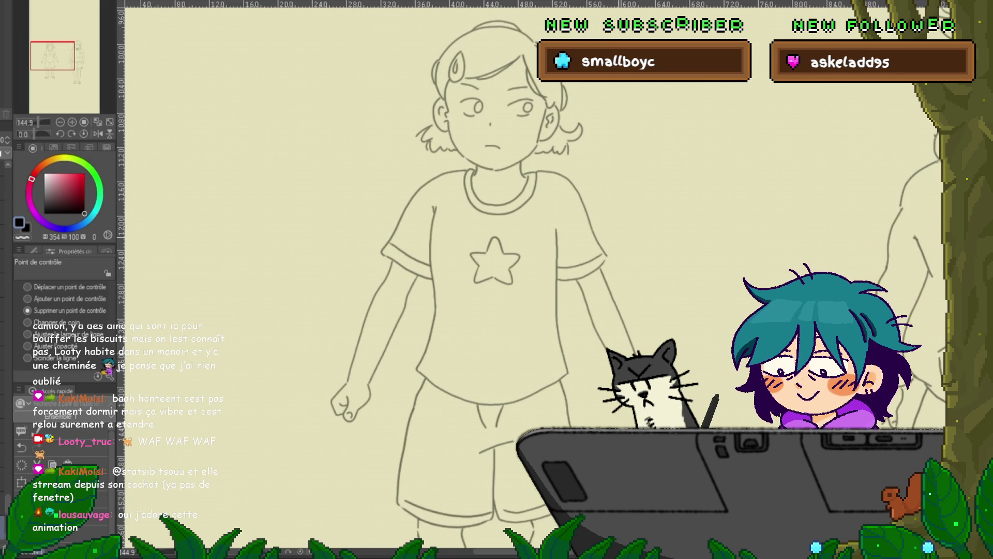
key("Left")
key("Right")
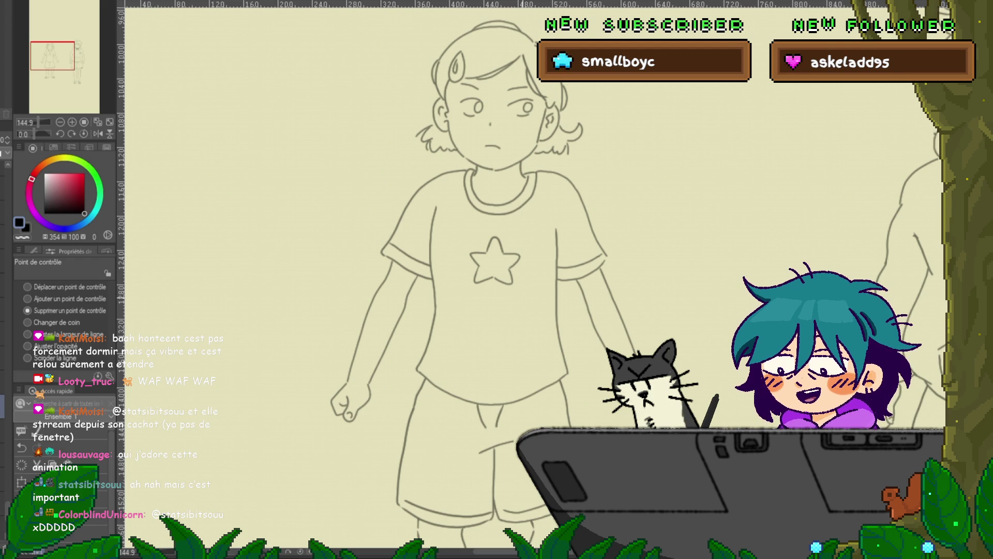
key("ctrl+z")
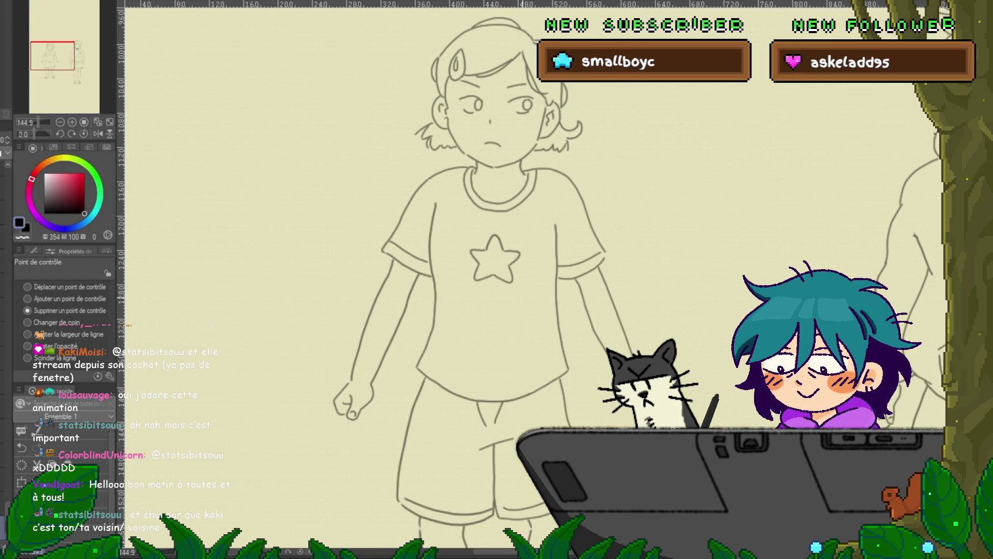
key("Right")
key("Right")
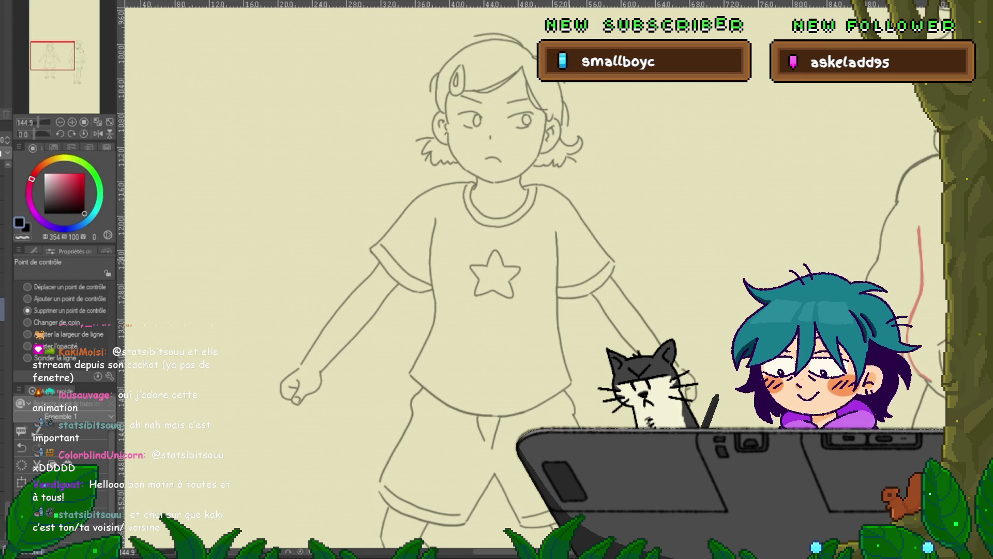
key("Right")
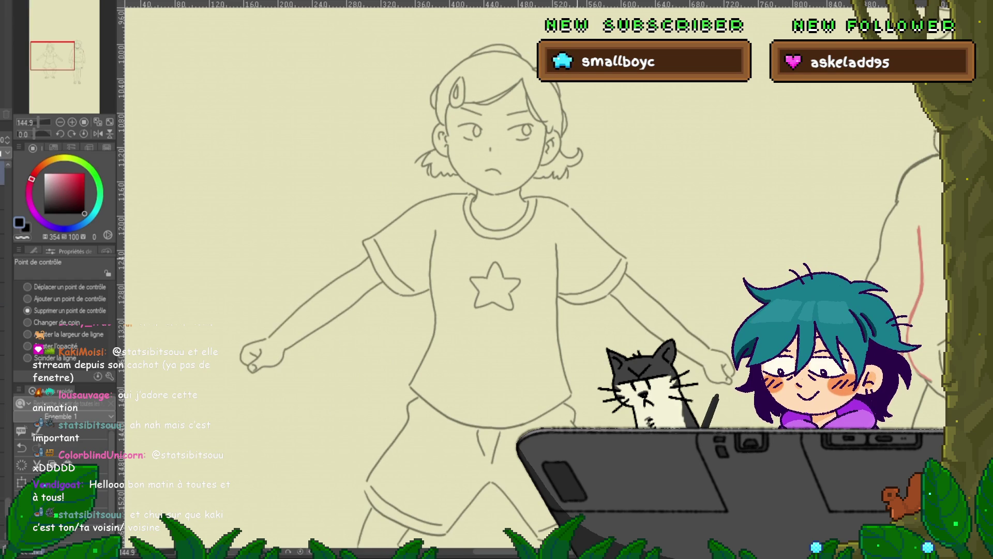
key("Right")
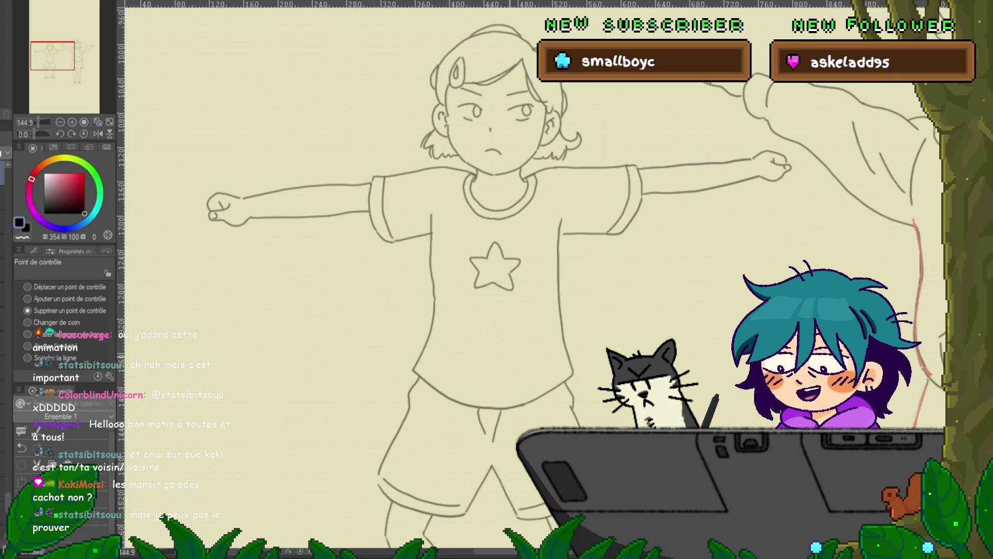
Step: Flick between the T-pose frame and the arms-raised, eyes-closed frame
key("Right")
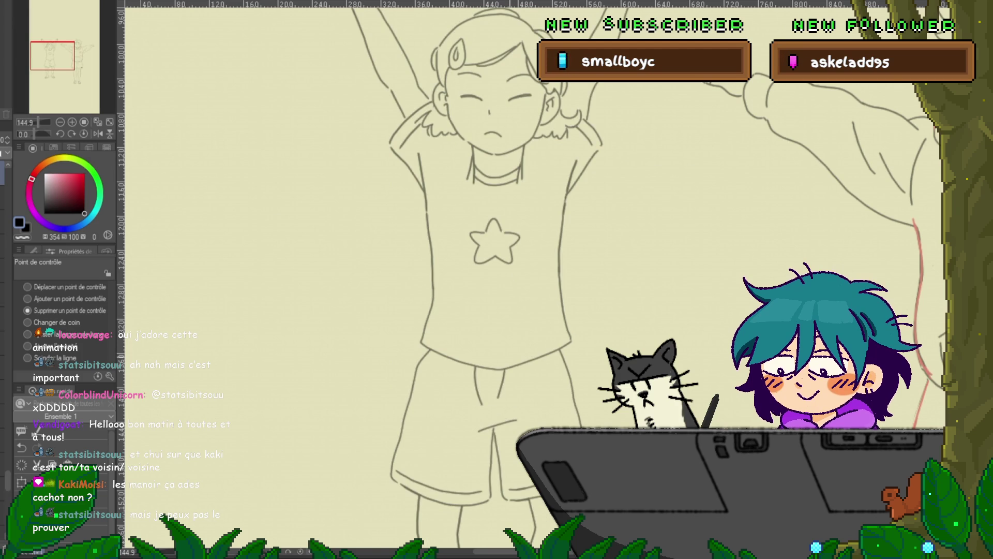
key("Left")
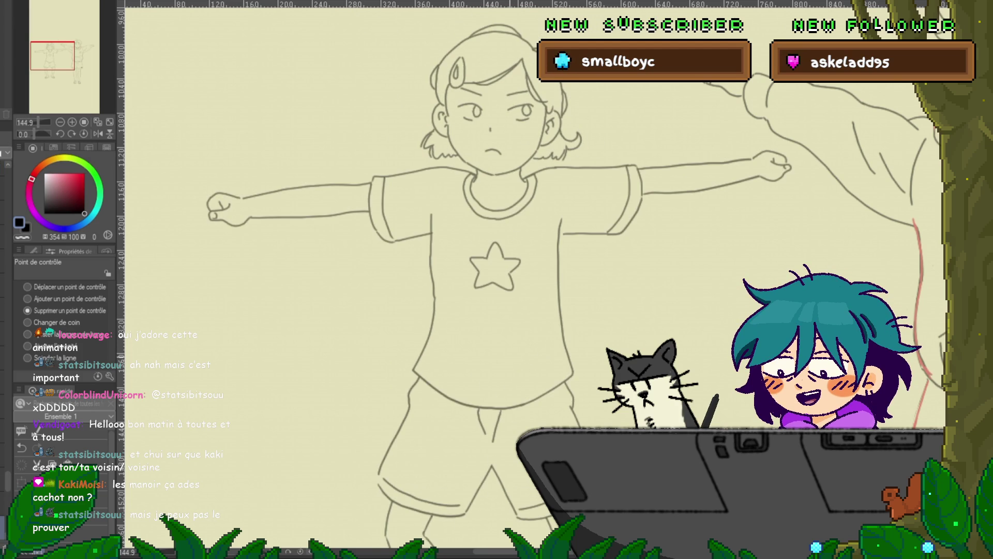
key("Right")
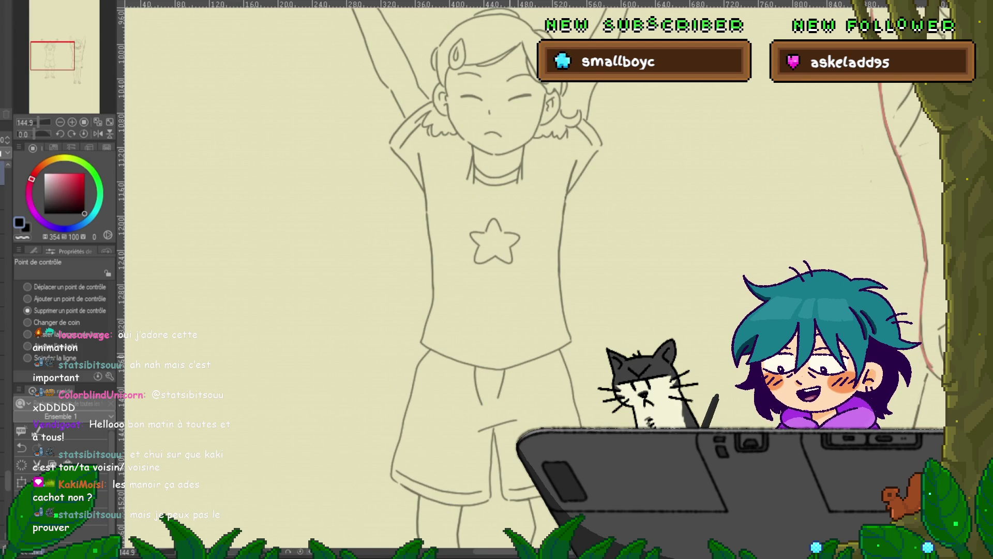
key("Right")
key("Left")
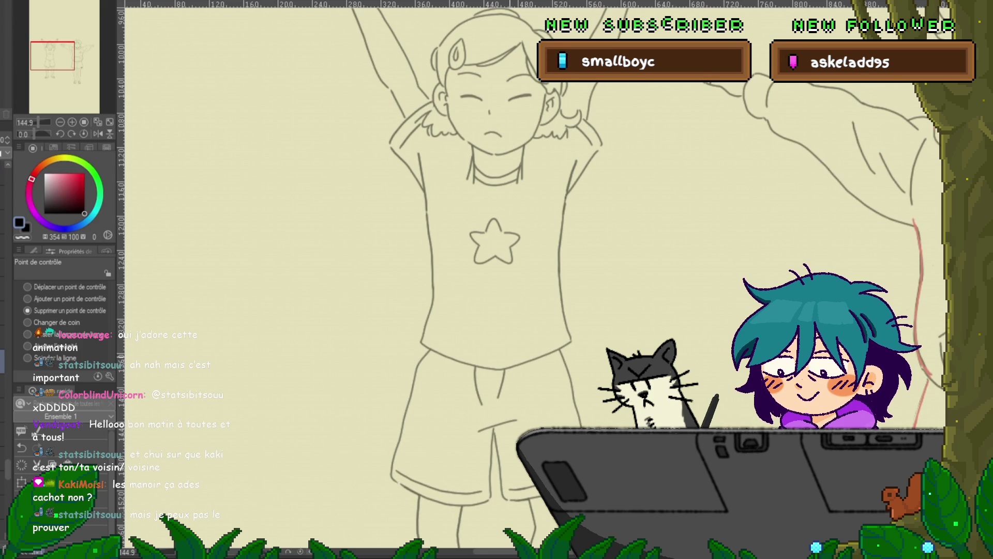
Step: Advance frame by frame to the pose with one fist raised and eyes open
key("Right")
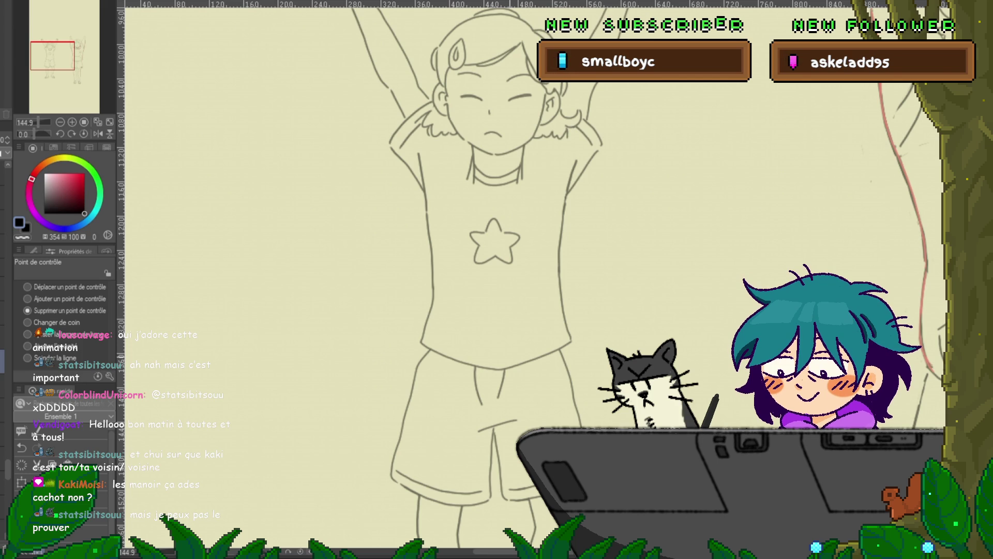
key("Right")
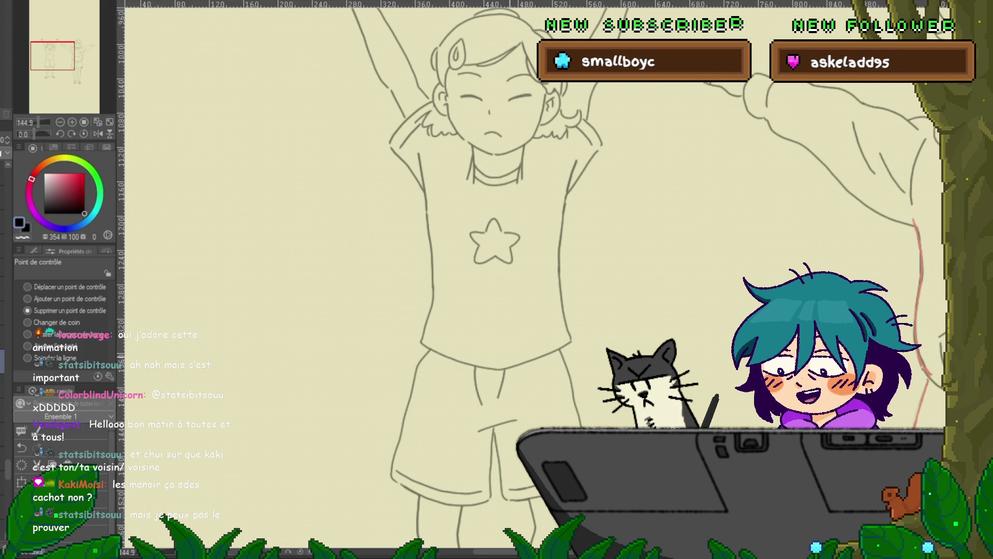
key("Right")
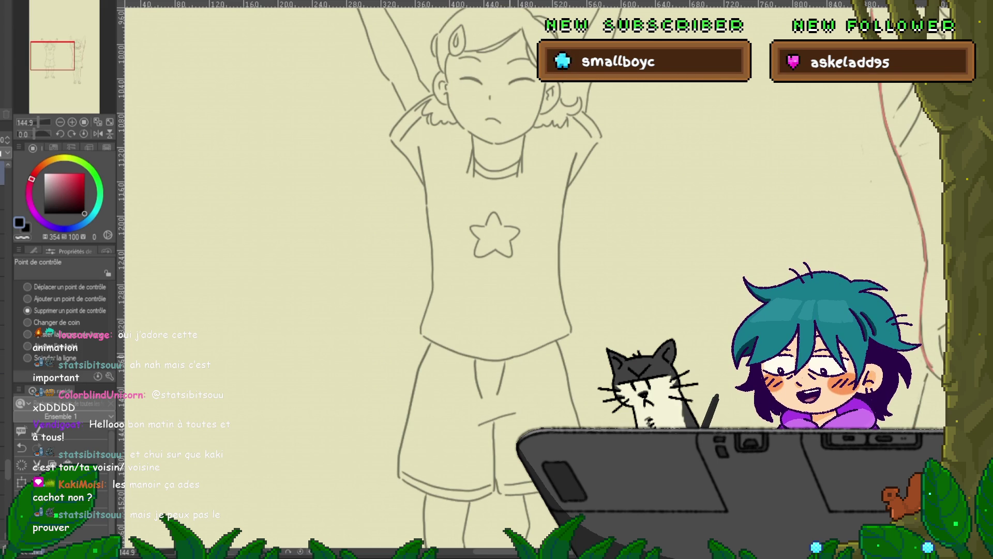
key("Right")
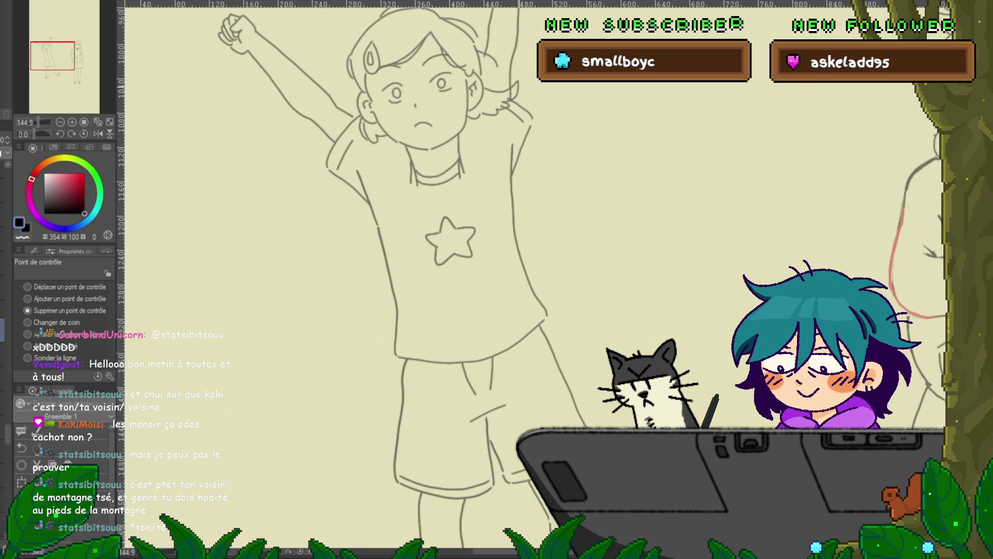
Step: Switch to the one-fist-raised frame and scroll up to check the raised fist
key("ctrl+z")
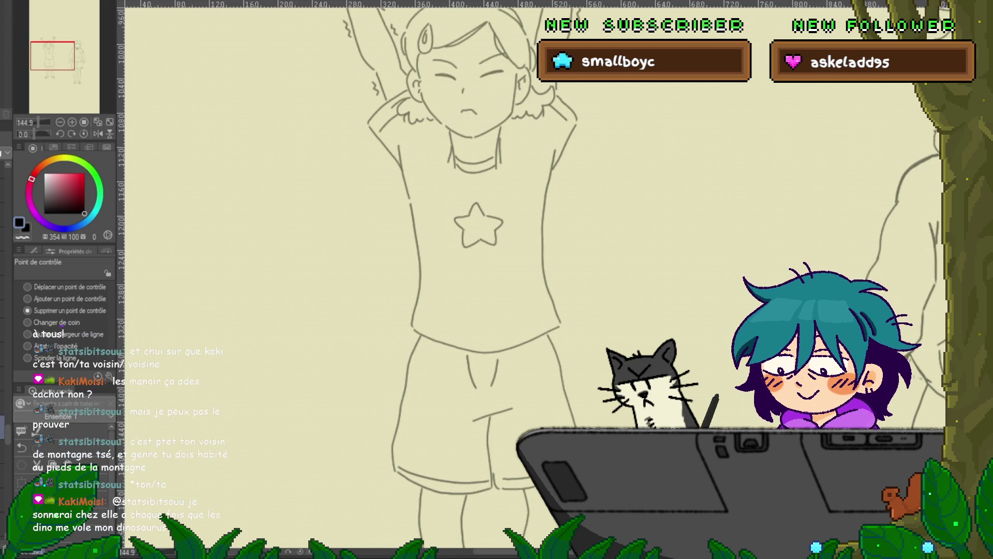
key("ctrl+y")
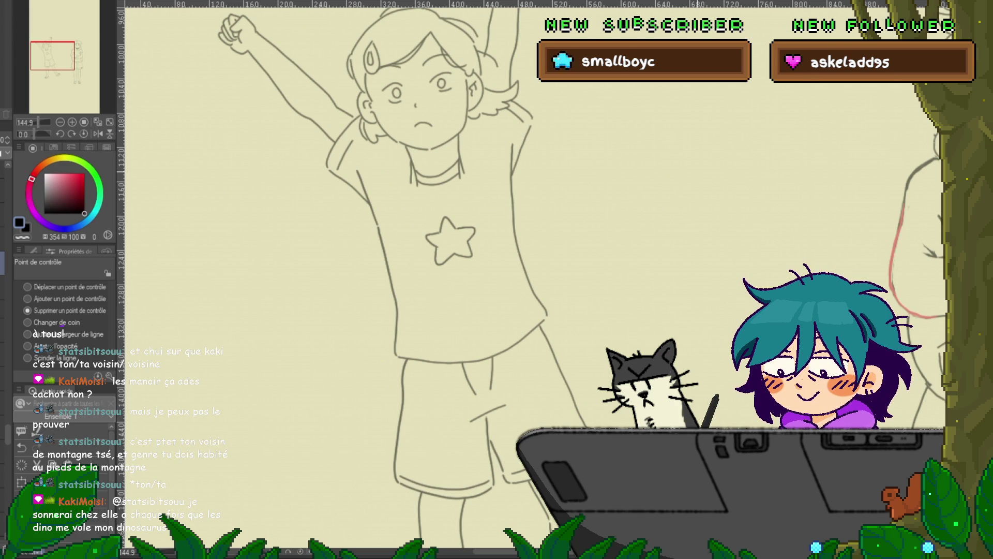
scroll(388, 274, "up", 3)
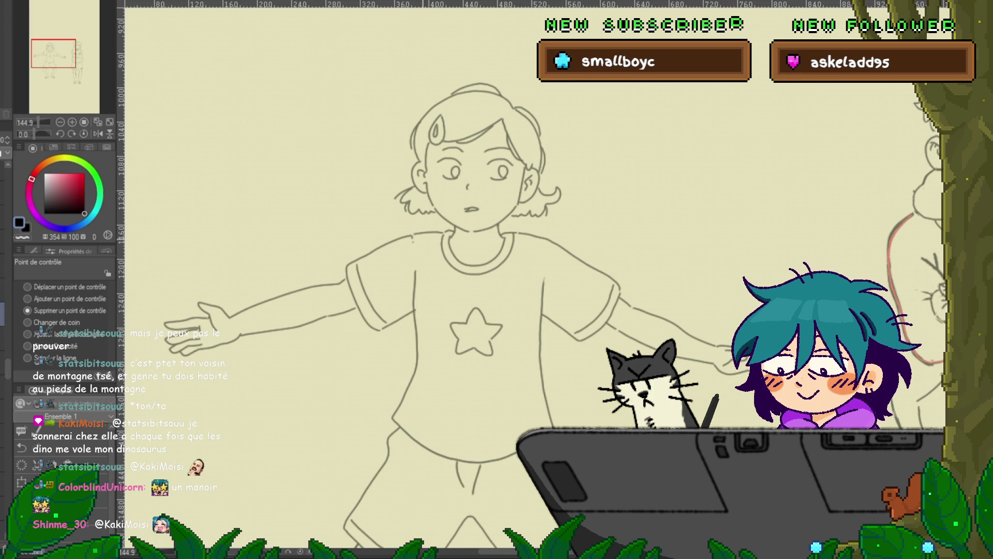
Step: Step past the T-pose frame to the arms-lowered, eyes-closed frame with the hoodie boy
key("ctrl+z")
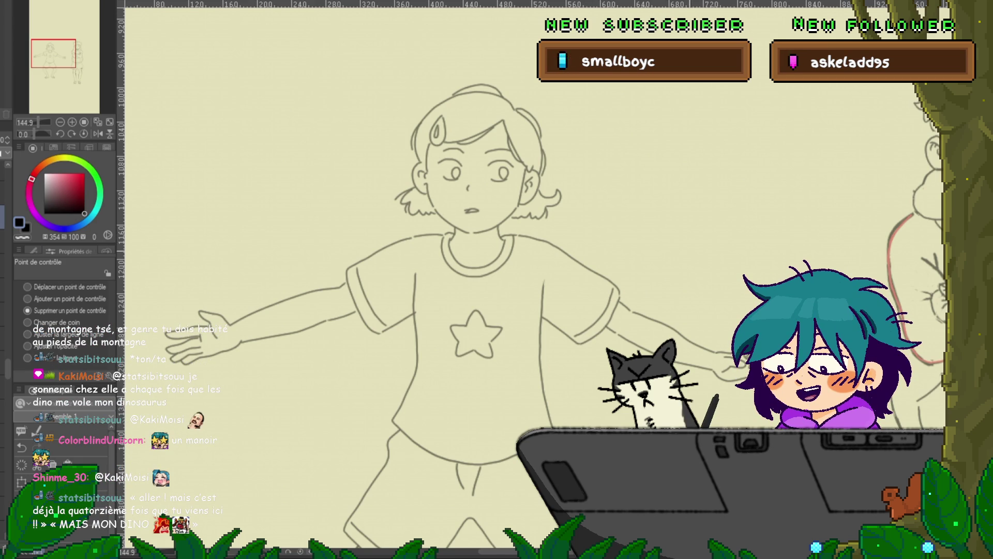
key("ctrl+z")
key("ctrl+z")
key("ctrl+z")
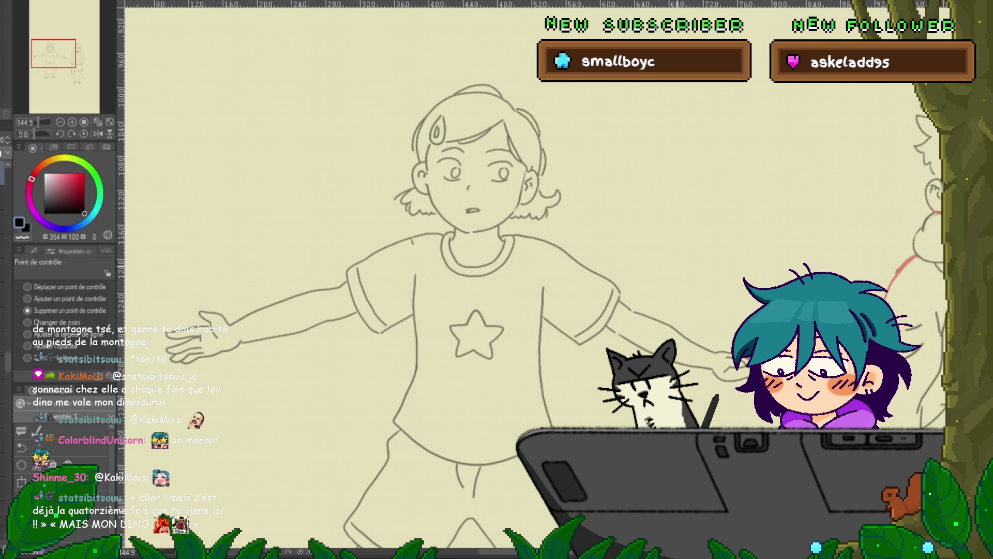
key("ctrl+z")
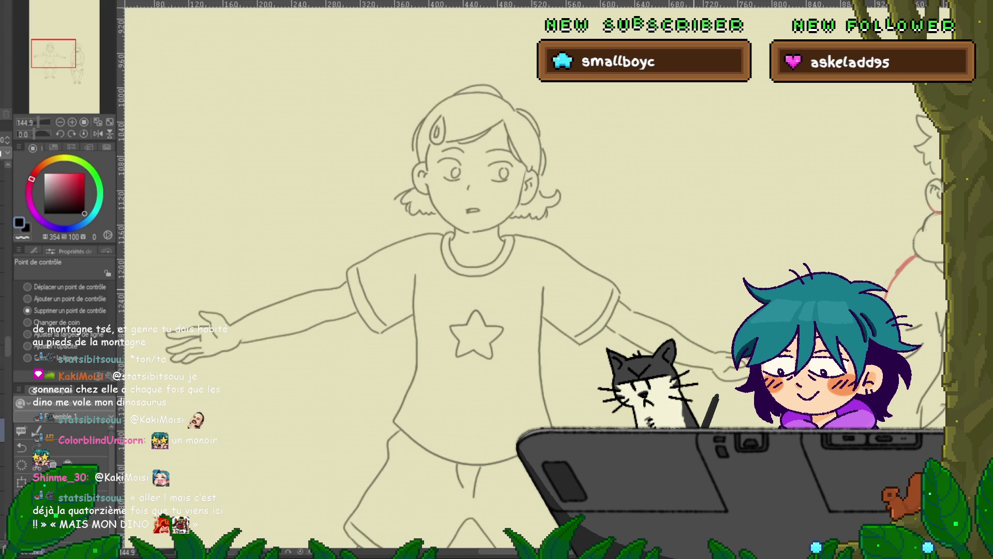
key("Right")
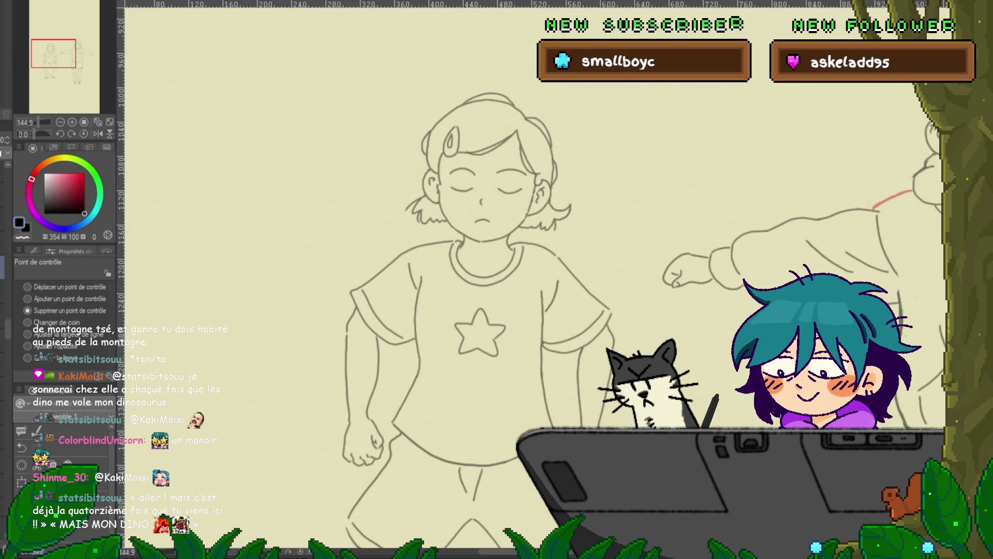
key("ctrl+z")
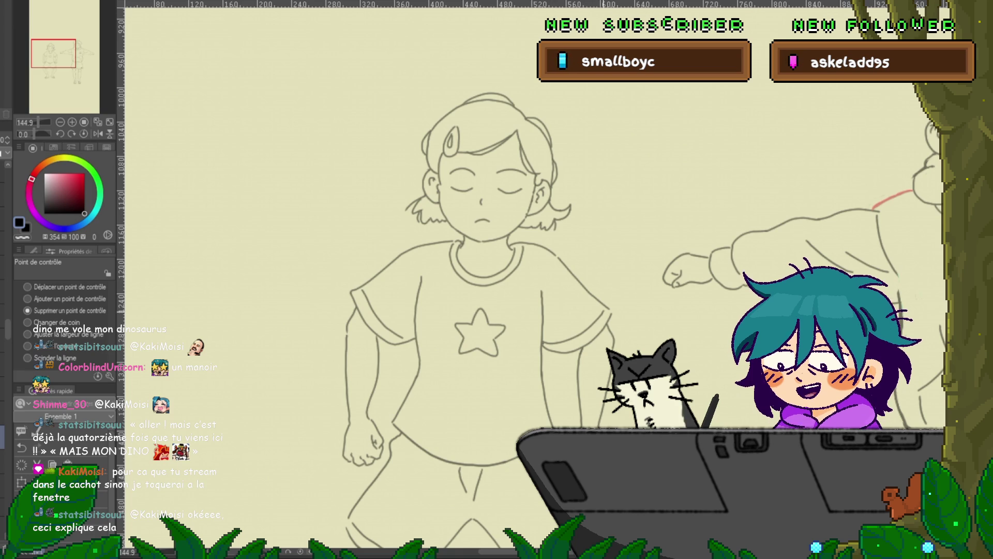
Step: Flick to the T-pose frame and back, then settle on the hands-clasped frame
key("ctrl+z")
key("ctrl+y")
key("ctrl+z")
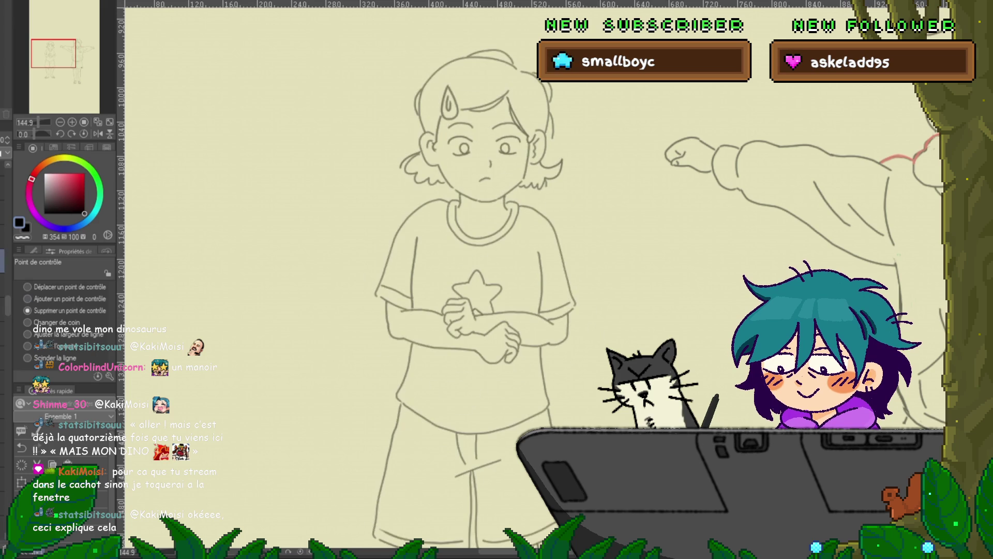
Step: Toggle undo and redo to compare line versions, then nudge the girl's drawing slightly upward
key("ctrl+z")
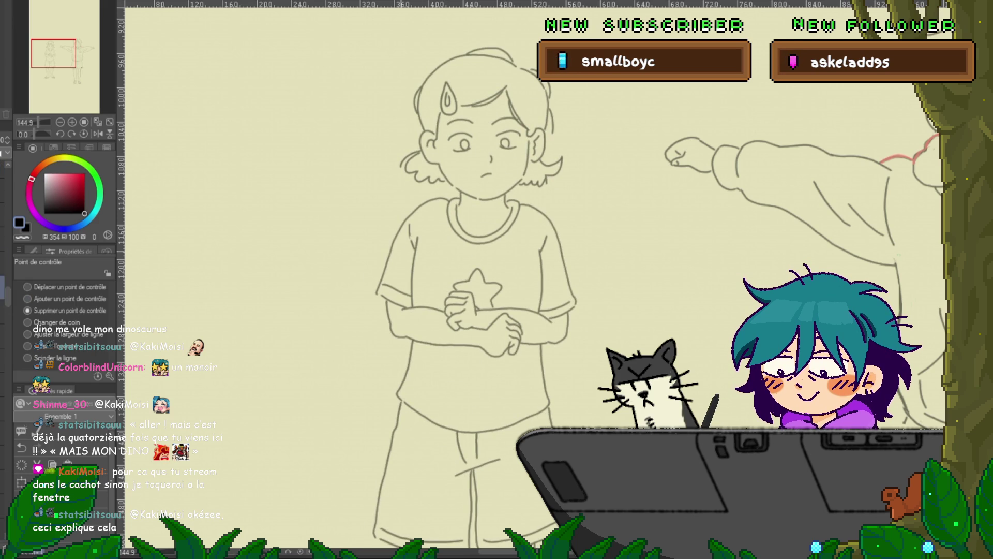
key("ctrl+y")
key("ctrl+z")
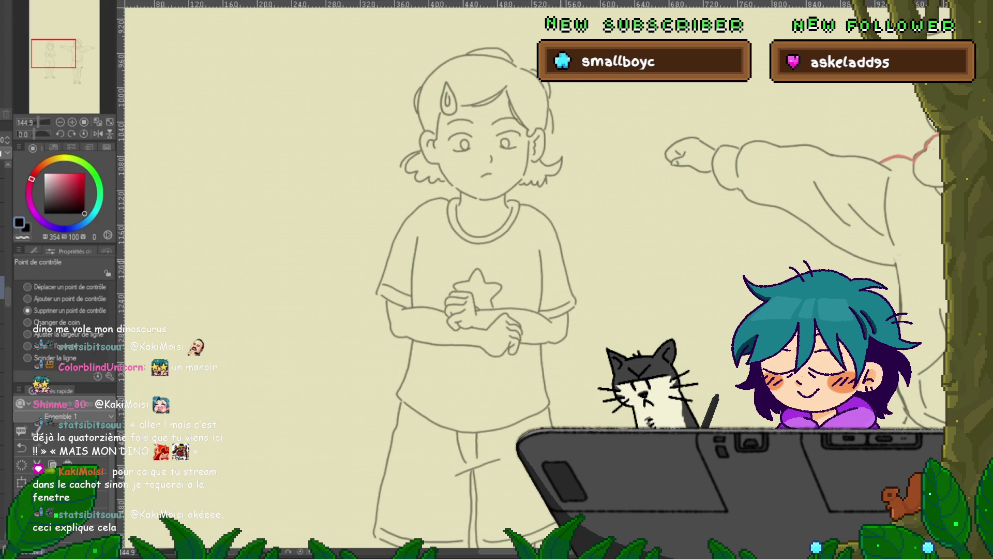
key("ctrl+y")
key("ctrl+z")
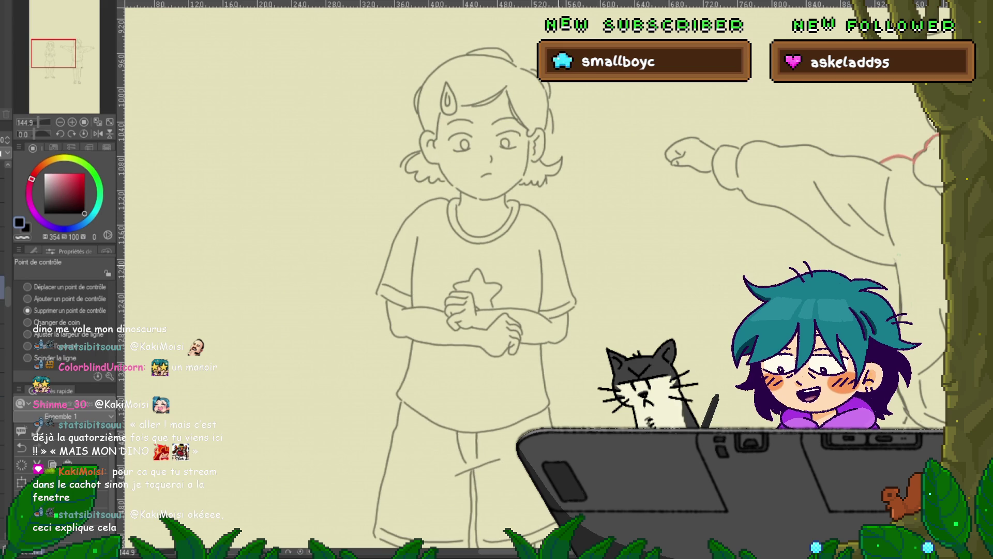
key("ctrl+y")
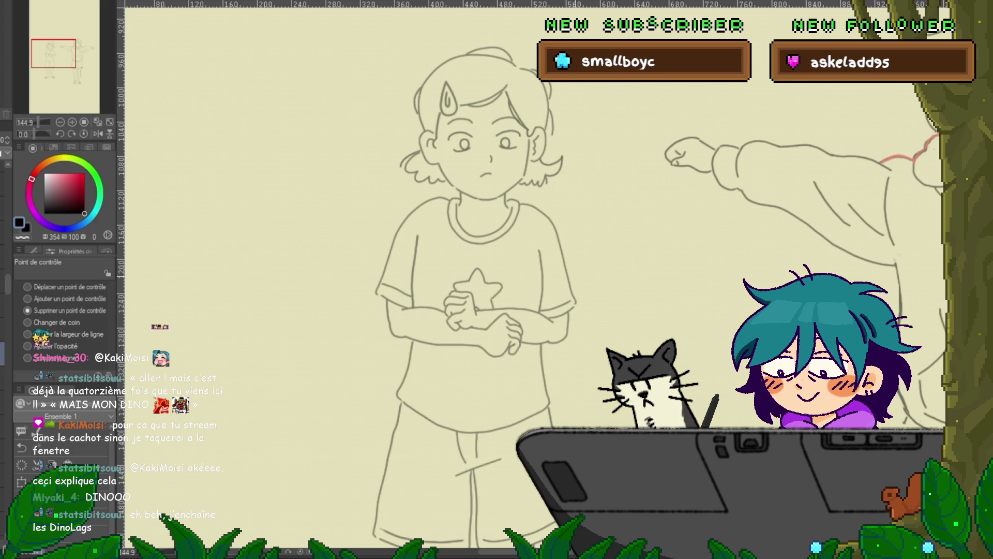
key("ctrl+z")
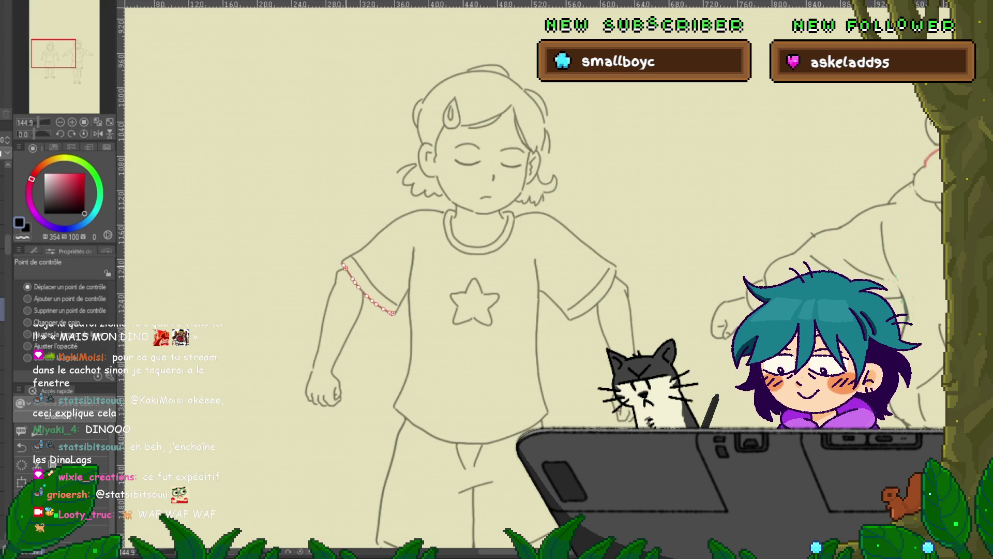
Step: Deselect the sleeve line, play the animation, then show the standing frame at 100% zoom
key("ctrl+d")
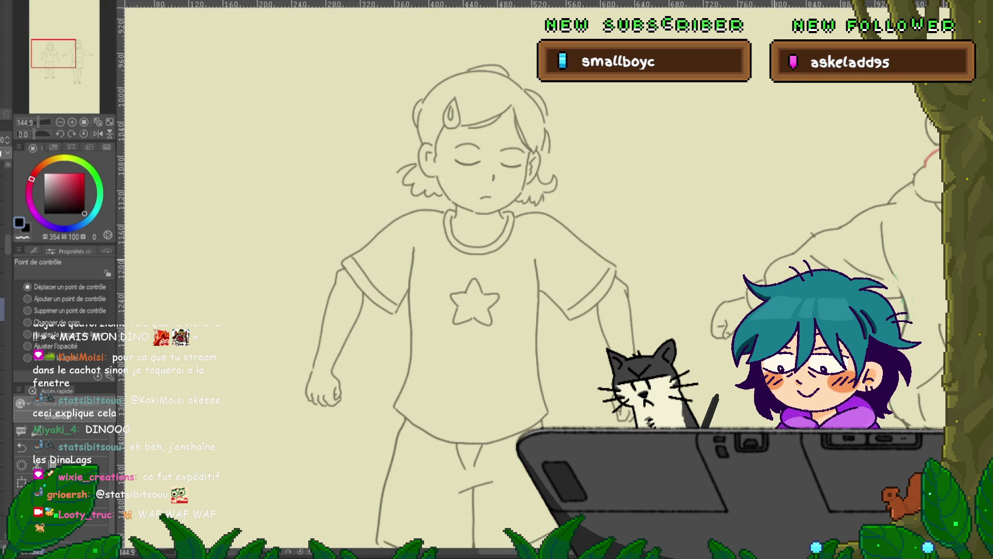
key("space")
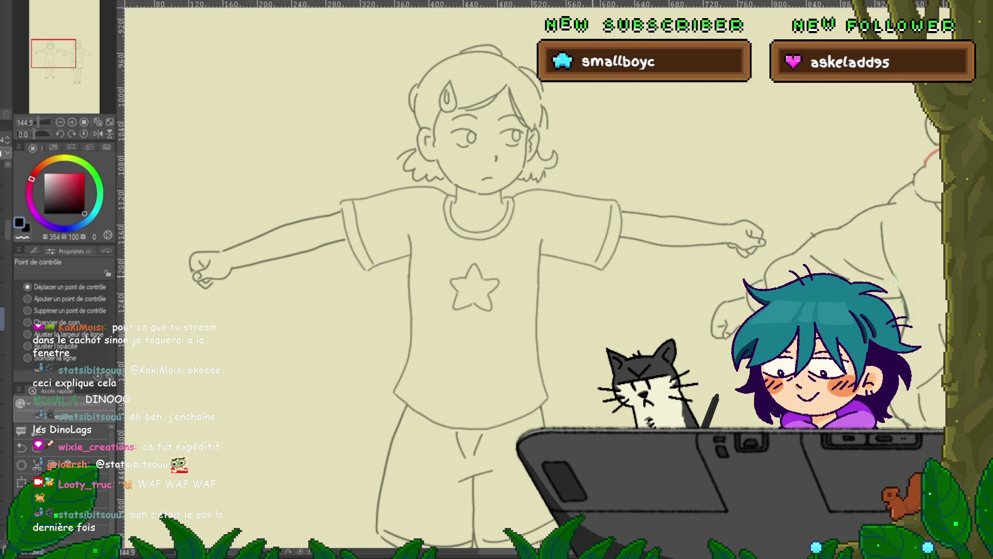
key("ctrl+z")
key("ctrl+z")
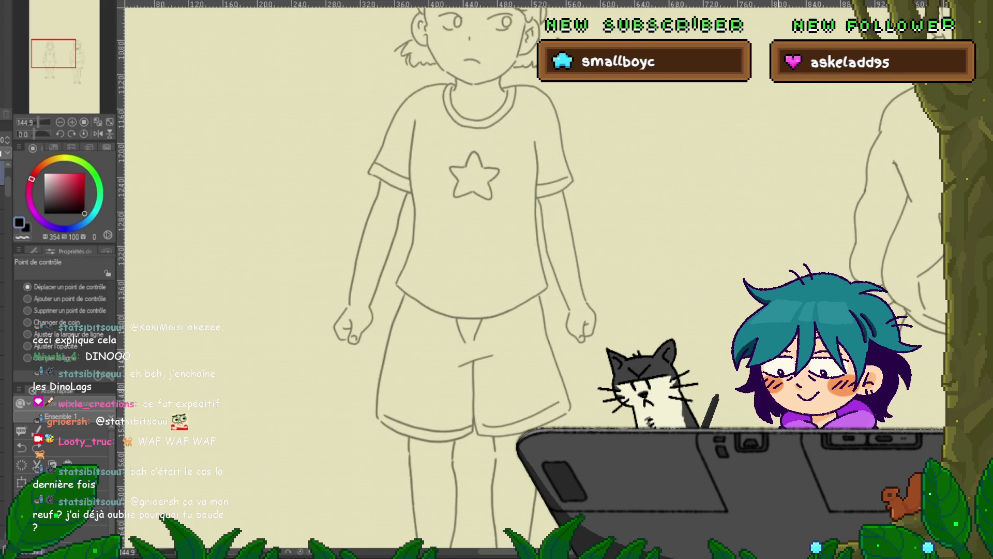
key("ctrl+alt+0")
scroll(559, 253, "down", 2)
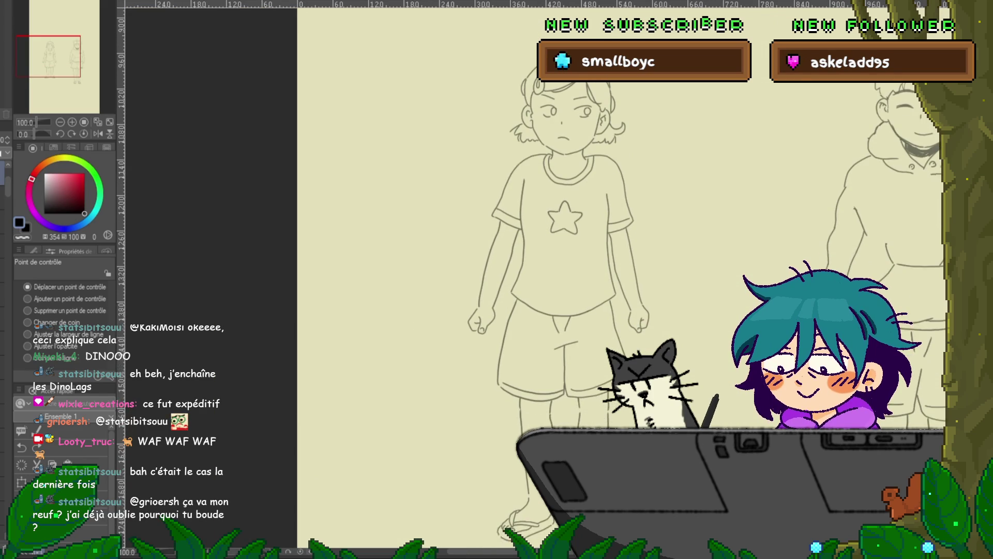
Step: Pan the canvas right and up to frame the girl's shorts, hands and legs
scroll(620, 280, "right", 2)
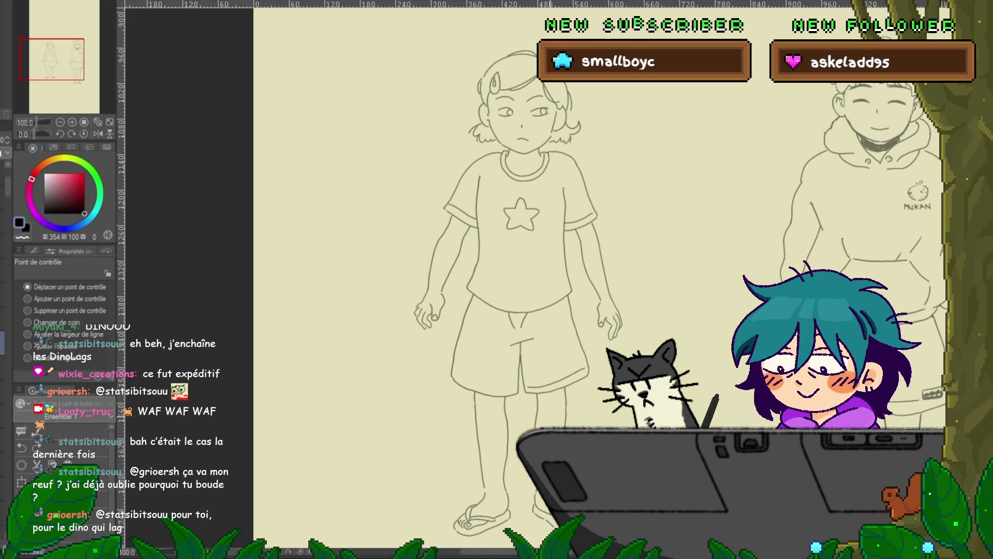
scroll(567, 411, "up", 4)
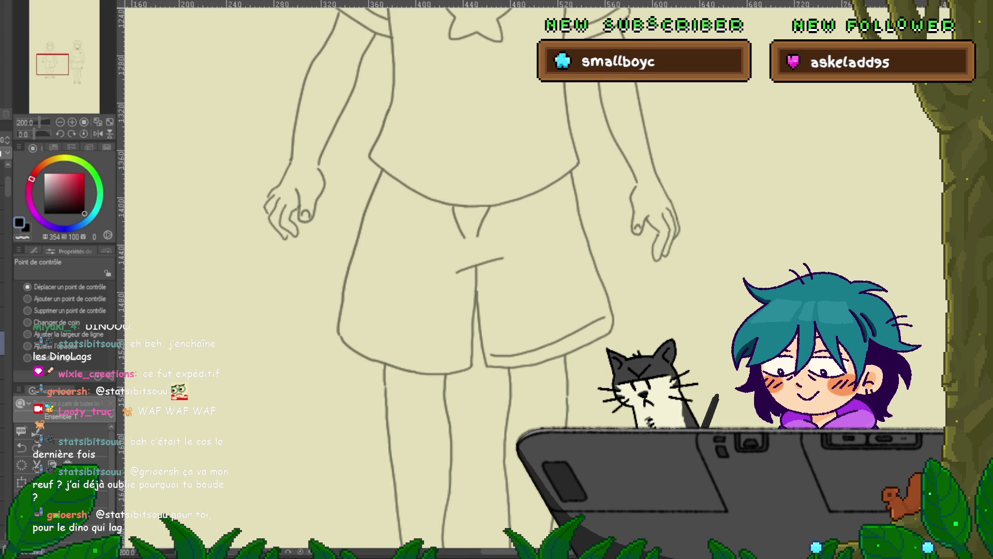
Step: Turn on onion skin, switch to the Maru pen, and bring the legs and feet into view
key("o")
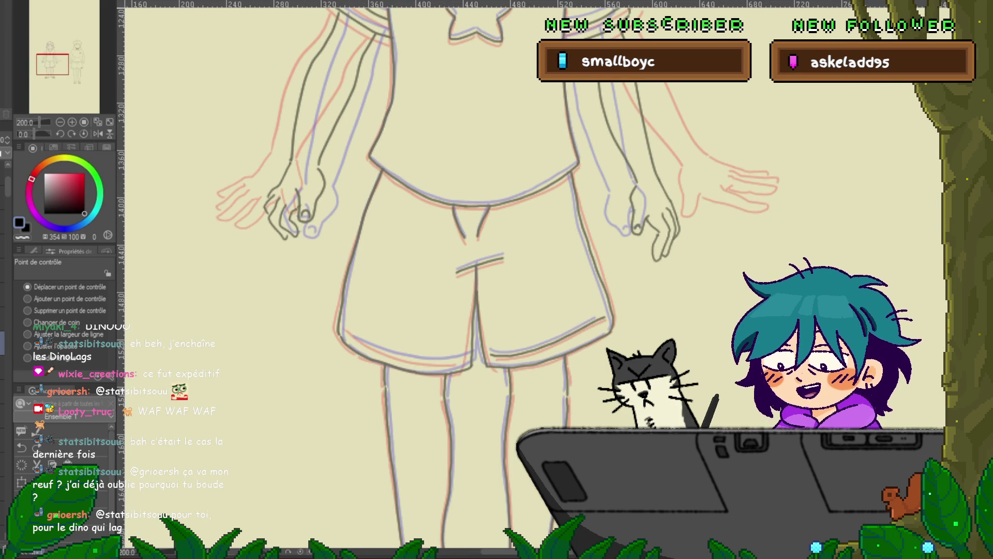
key("p")
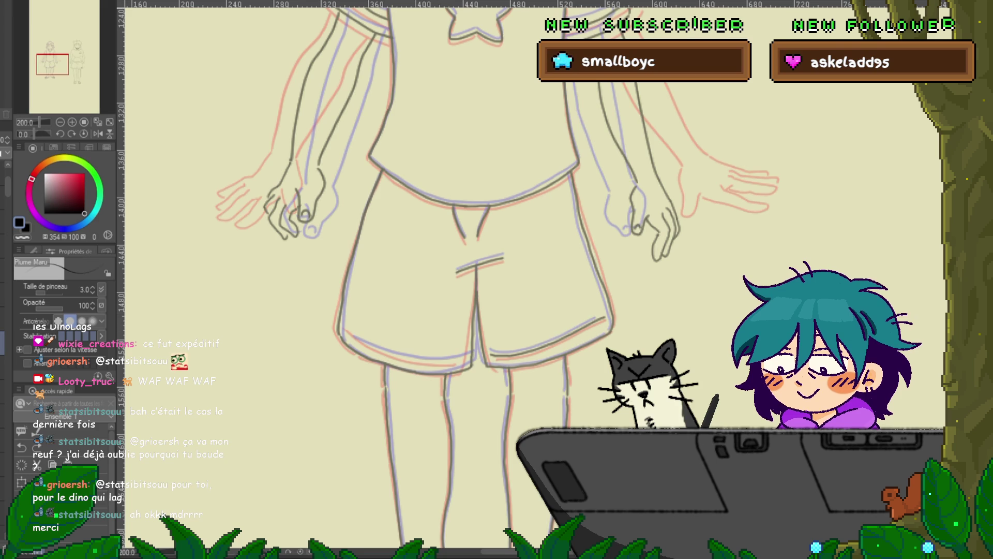
key("ctrl+y")
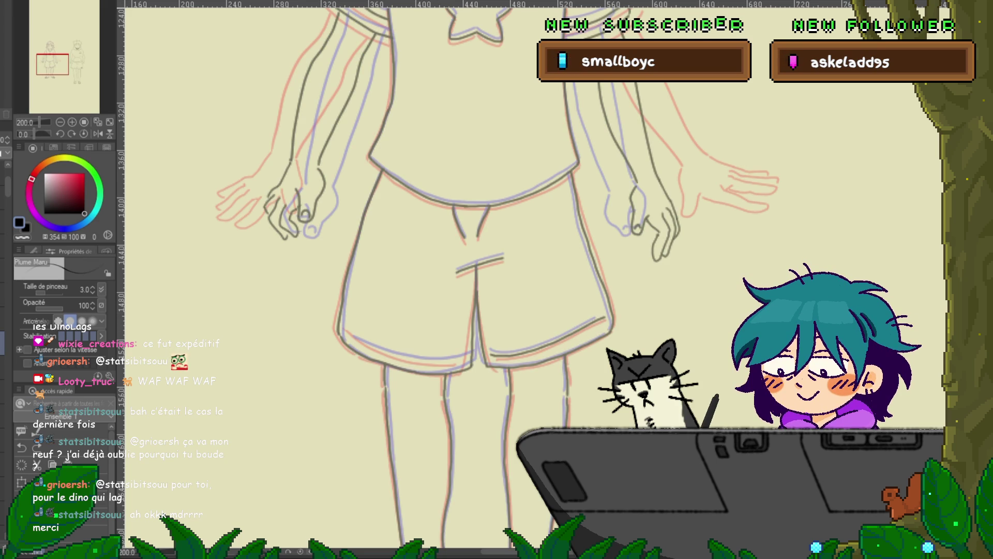
left_click_drag(497, 279, 437, 217)
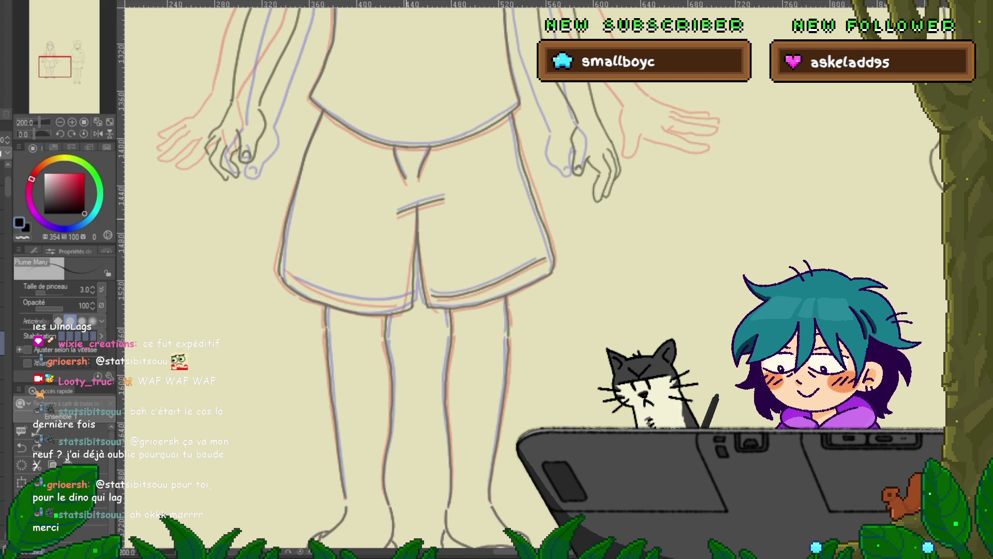
Step: Flip back and forth through the frames to compare the shorts and legs lineart
key("ctrl+z")
key("ctrl+y")
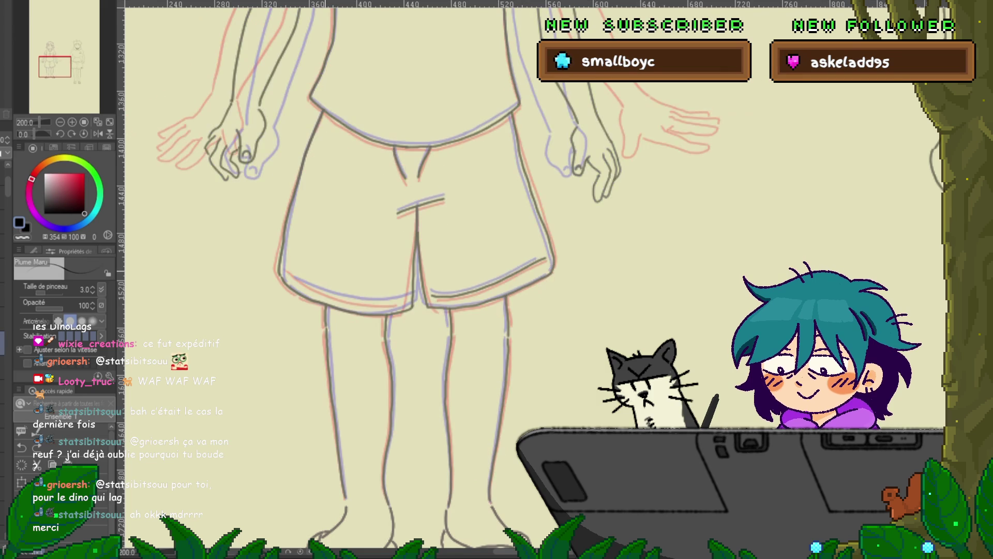
key("ctrl+z")
key("ctrl+y")
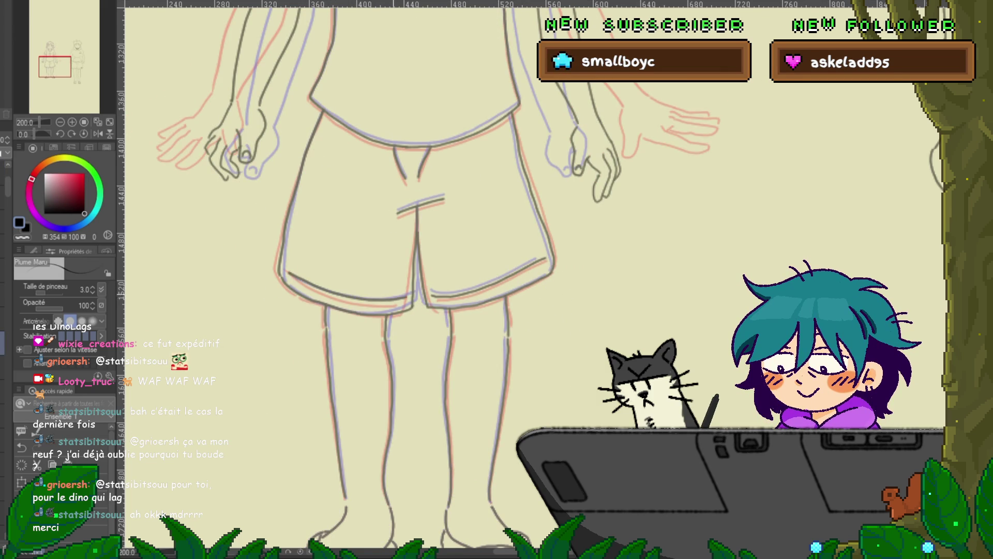
key("ctrl+z")
key("ctrl+z")
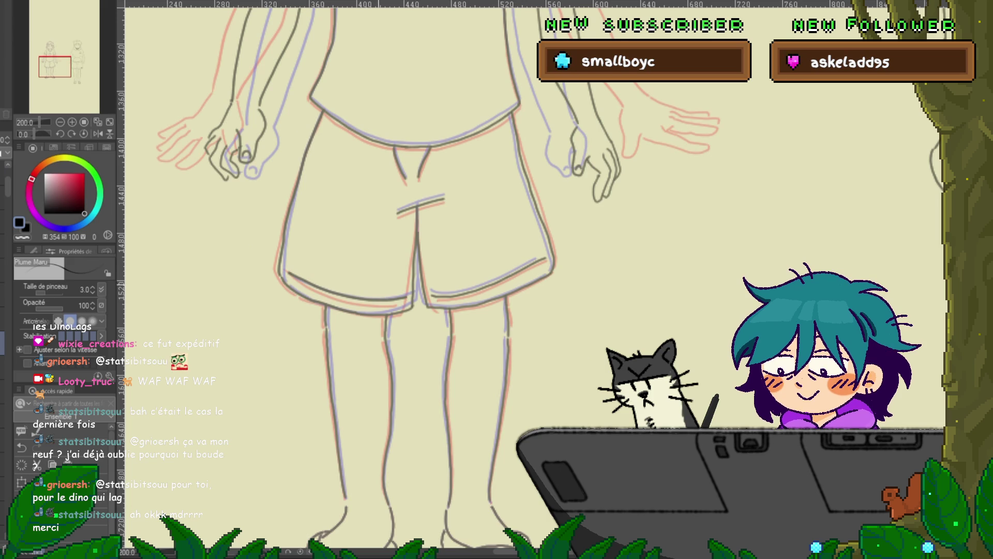
key("ctrl+z")
key("ctrl+z")
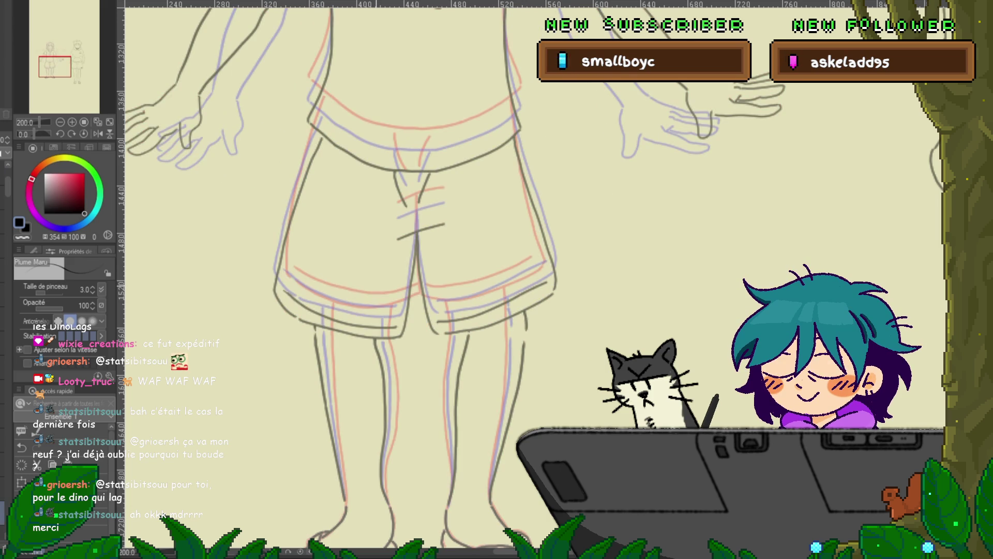
key("ctrl+z")
key("ctrl+y")
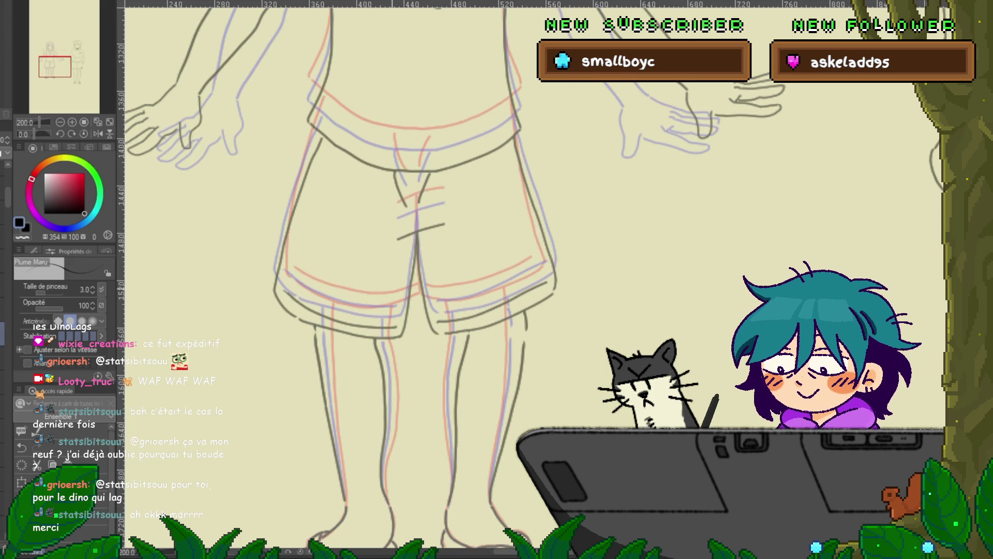
key("m")
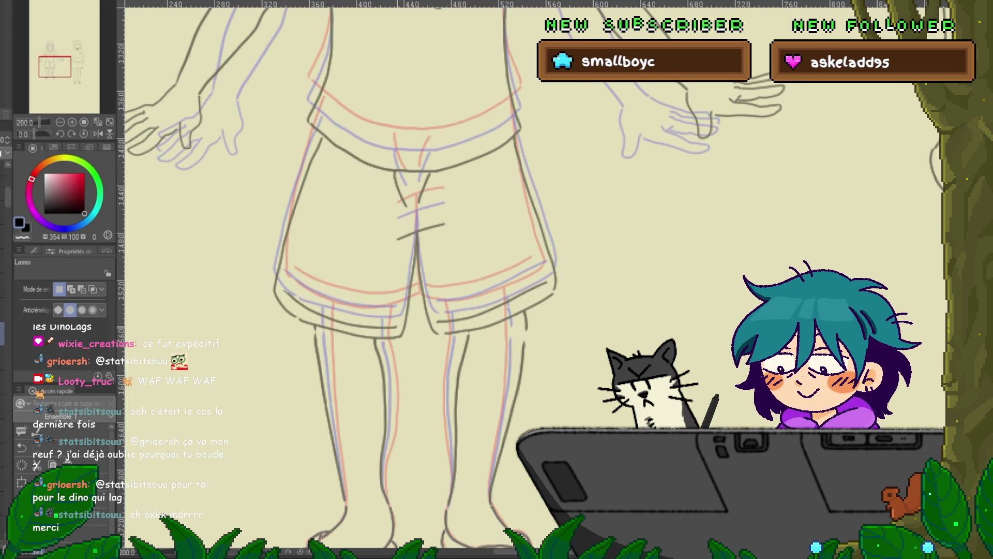
Step: On the fists-on-hips frame, rotate the left shorts hem slightly lower, then deselect and return to the pen
key("ctrl+z")
key("ctrl+z")
key("ctrl+z")
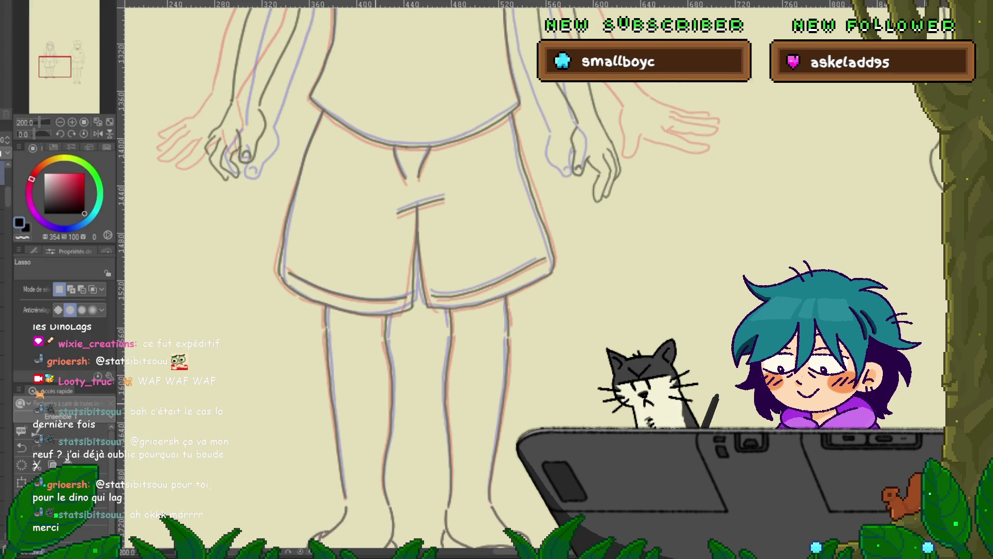
key("ctrl+z")
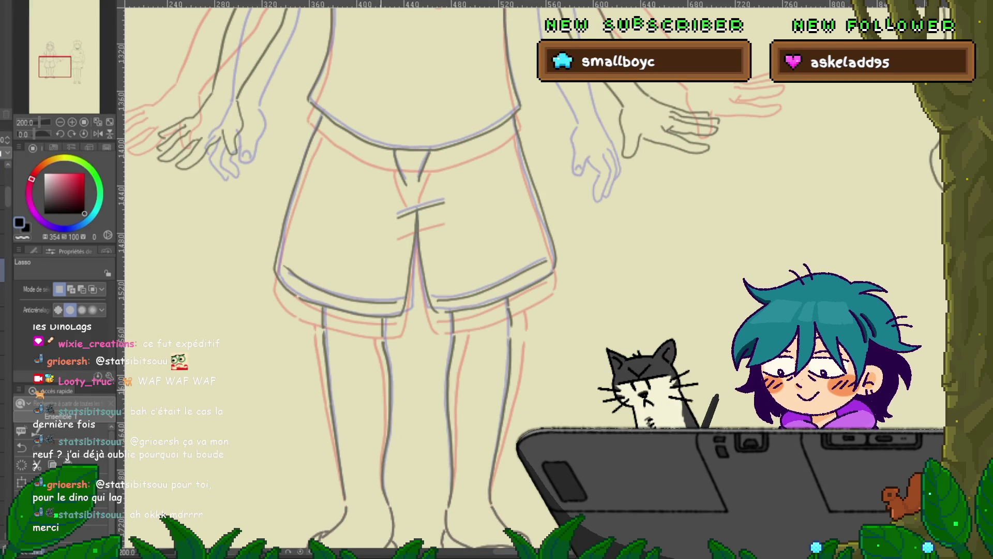
left_click_drag(281, 262, 284, 268)
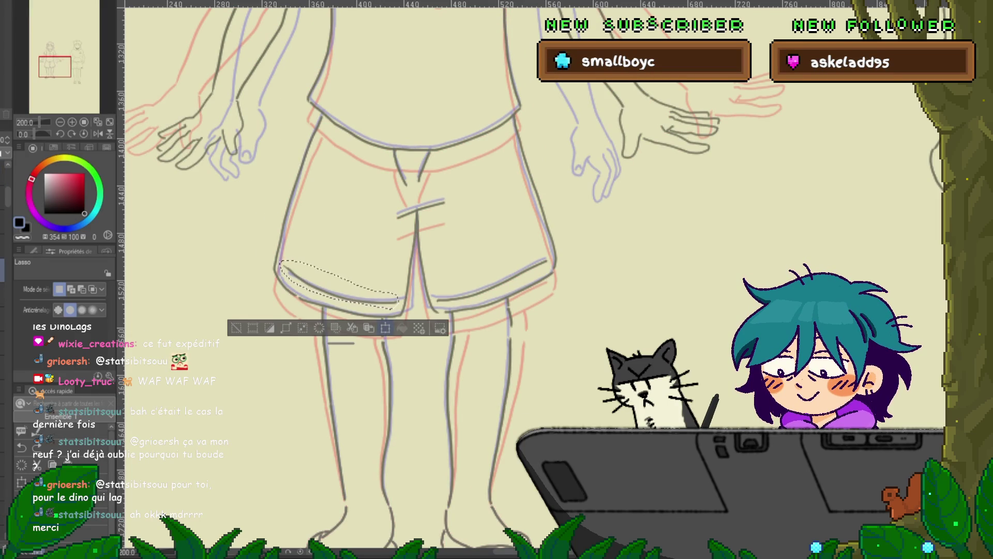
key("ctrl+t")
left_click_drag(279, 284, 279, 287)
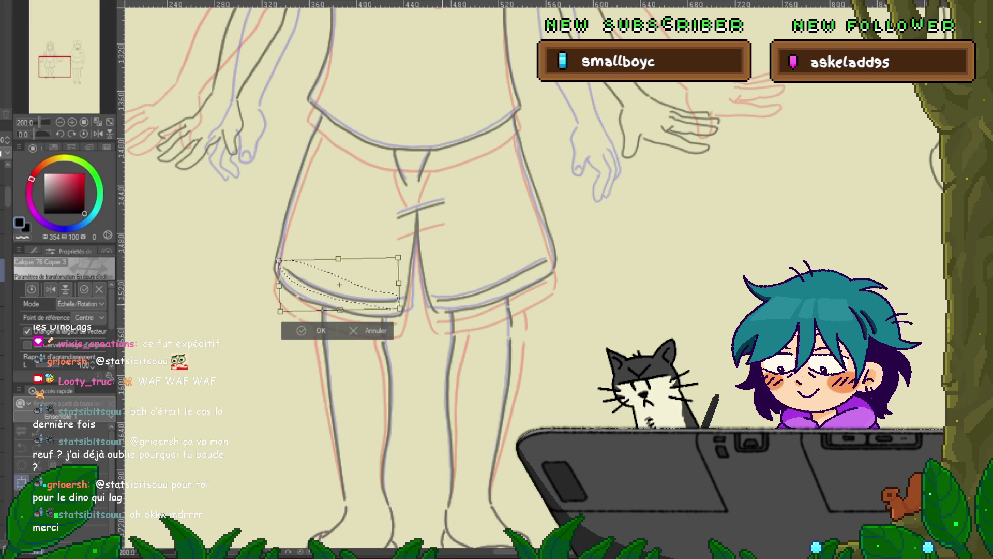
key("Return")
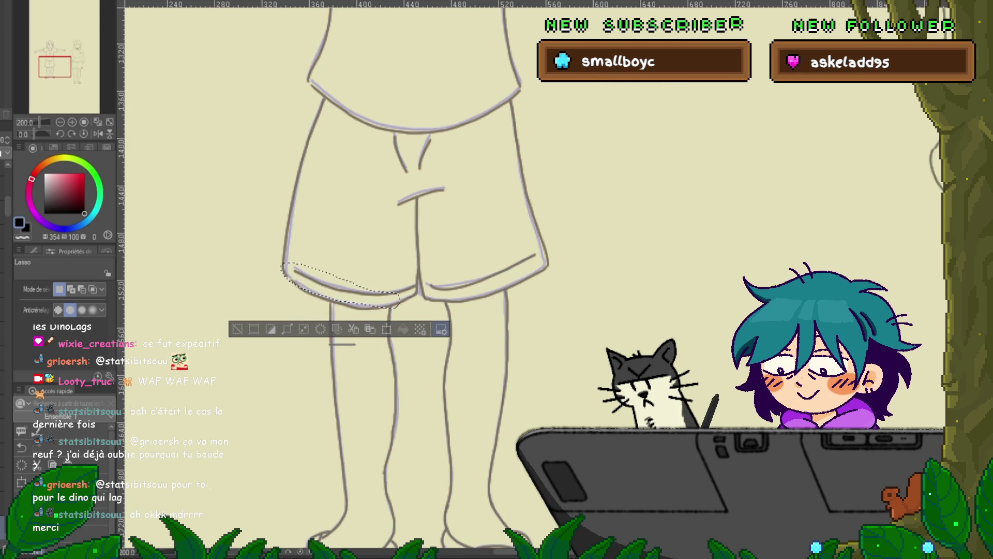
key("ctrl+d")
key("p")
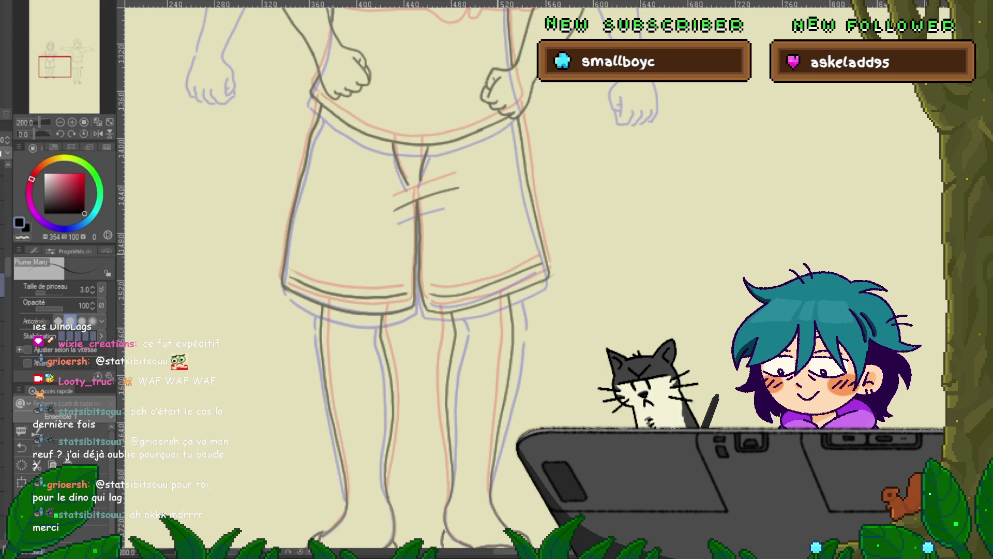
Step: With the Control Point tool, inspect the shorts' diagonal stroke and right outline against the neighbouring frame
key("y")
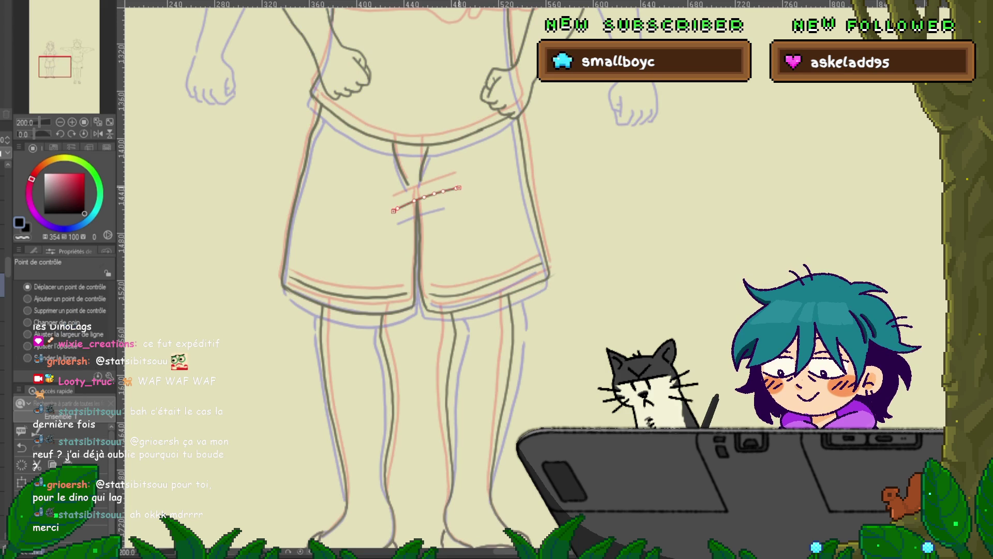
left_click(425, 197)
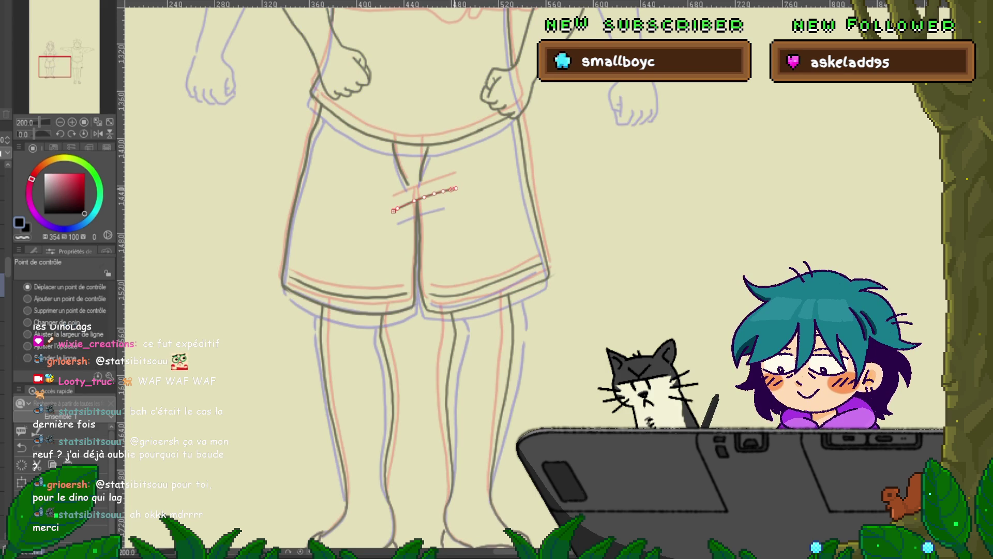
left_click(532, 207)
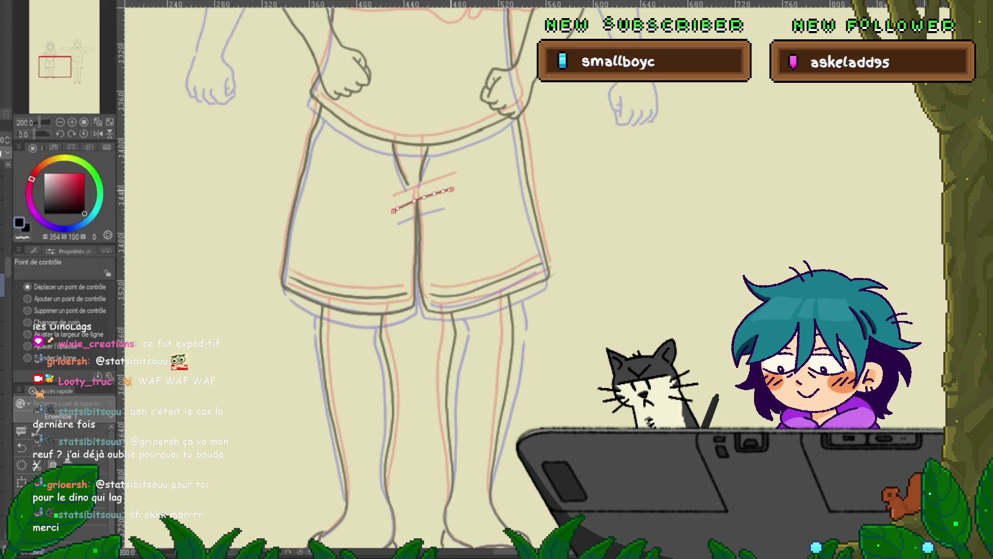
key("ctrl+z")
key("ctrl+z")
key("ctrl+z")
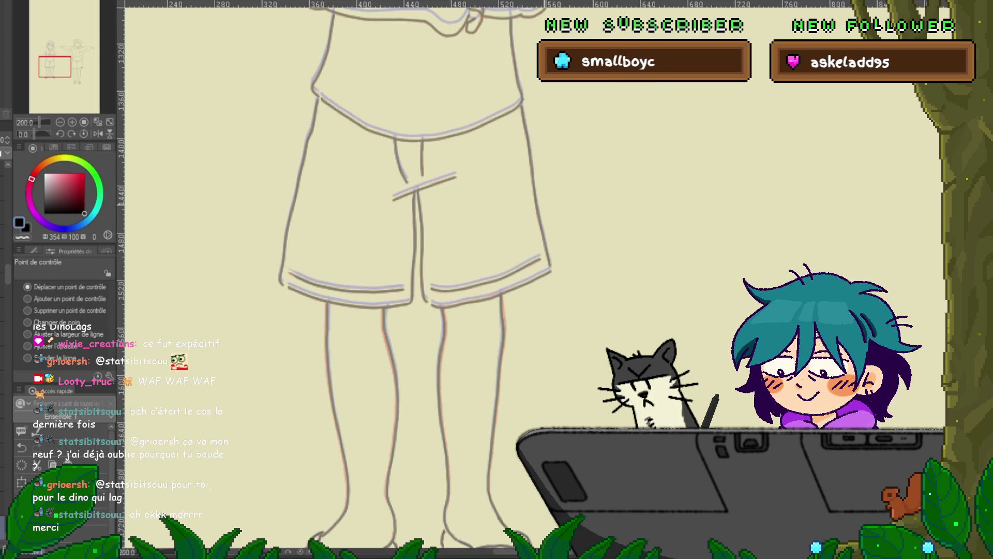
key("ctrl+z")
key("ctrl+z")
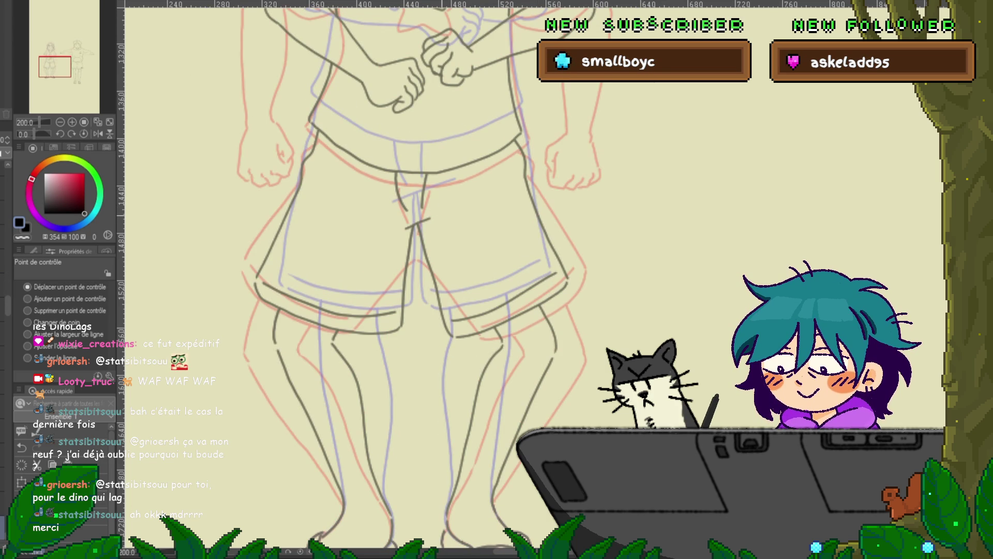
Step: Lower the left end of the short crease line on the shorts and check it against nearby frames
left_click(418, 224)
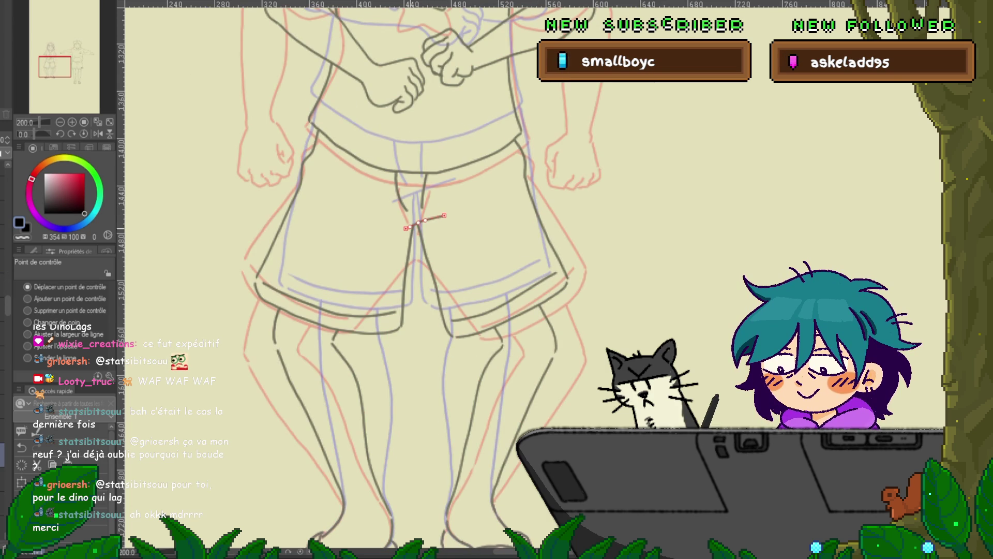
left_click(423, 221)
left_click_drag(391, 233, 393, 237)
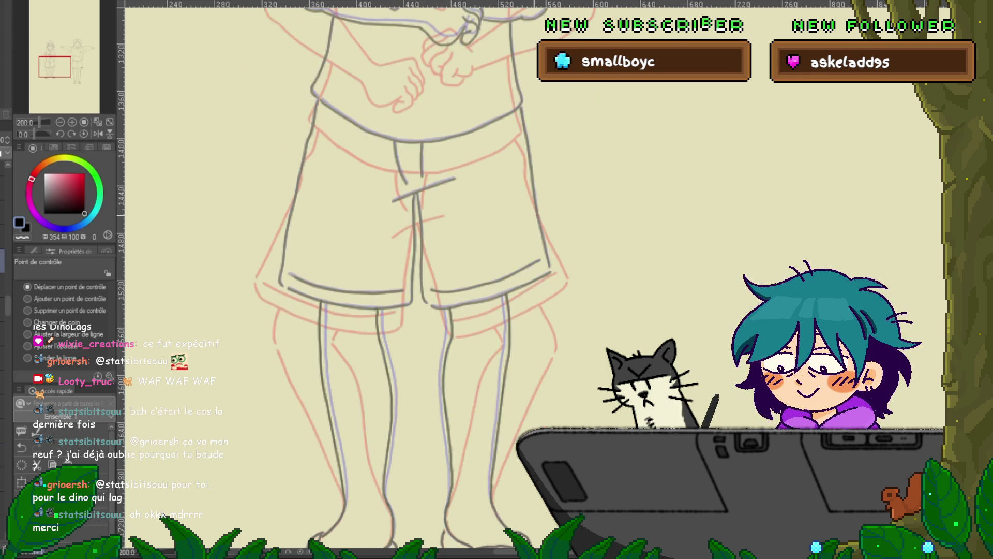
key("ctrl+z")
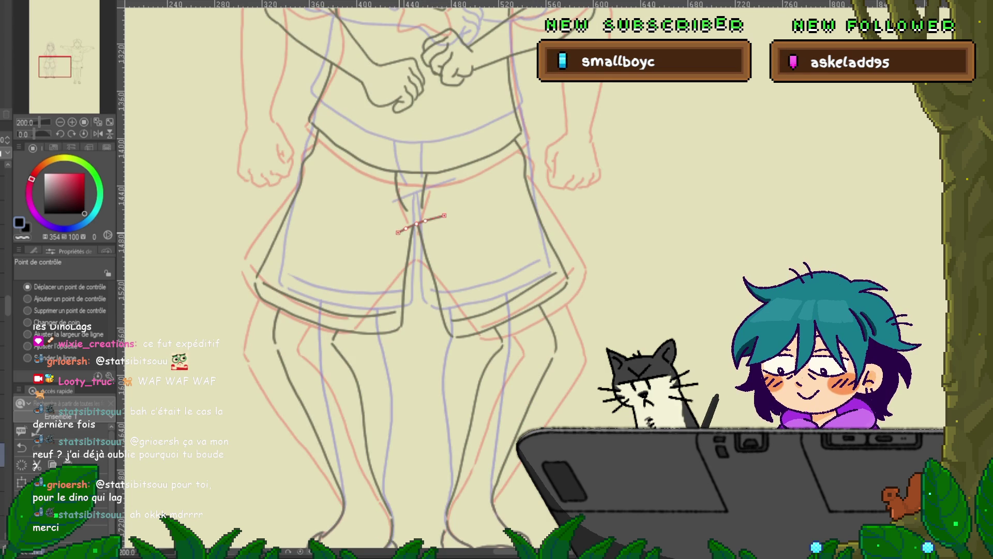
key("ctrl+y")
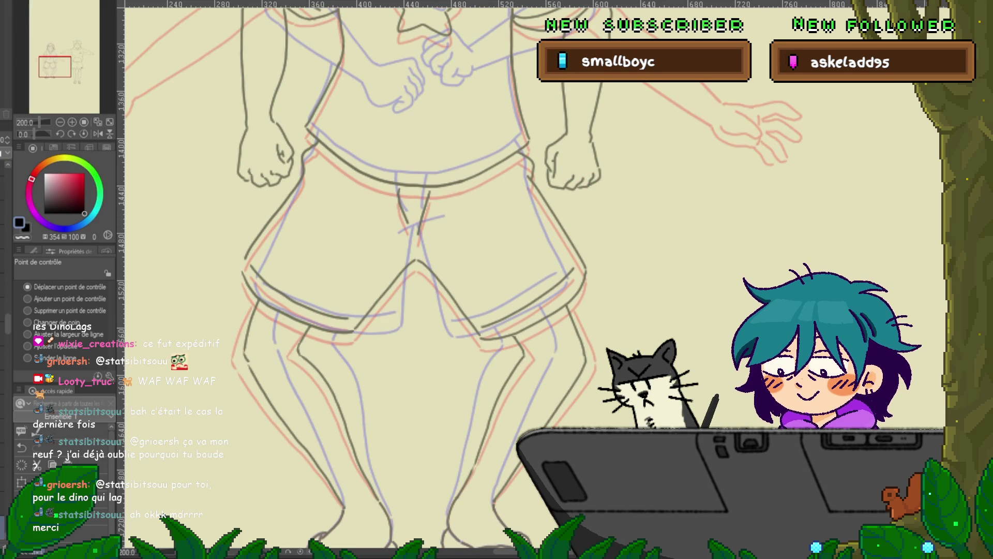
Step: With the pen, undo a stray stroke and toggle undo/redo to compare the arm and shorts lines
key("p")
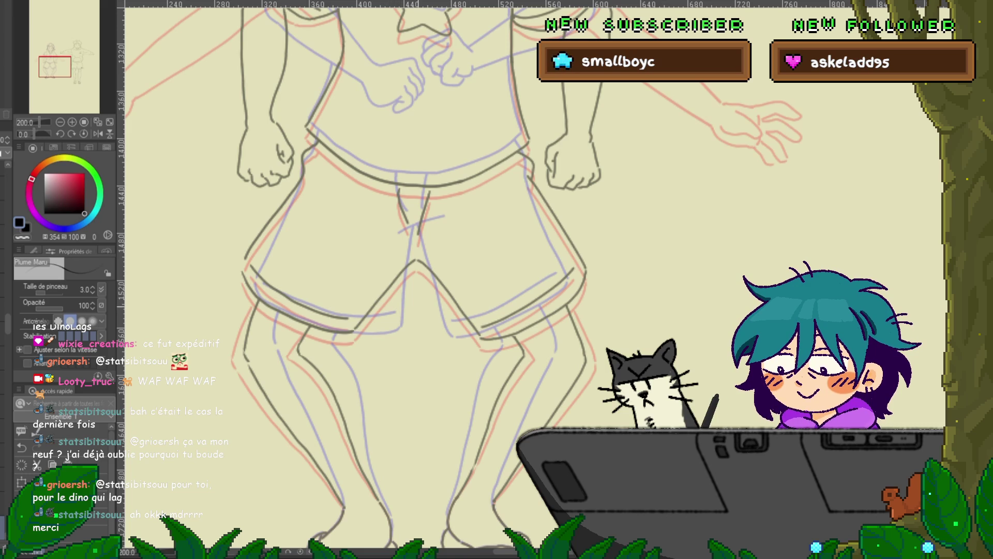
left_click_drag(482, 251, 497, 282)
key("ctrl+z")
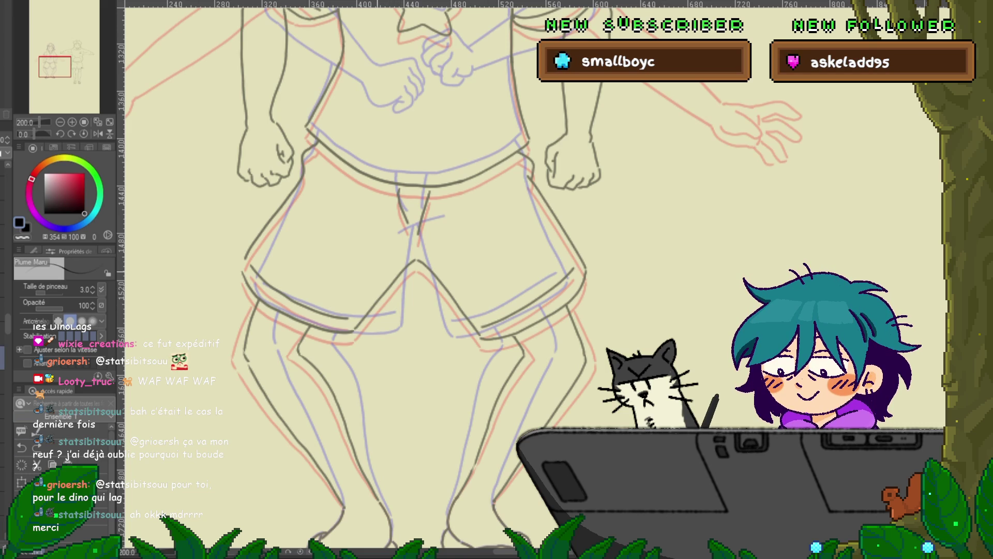
key("ctrl+z")
key("ctrl+z")
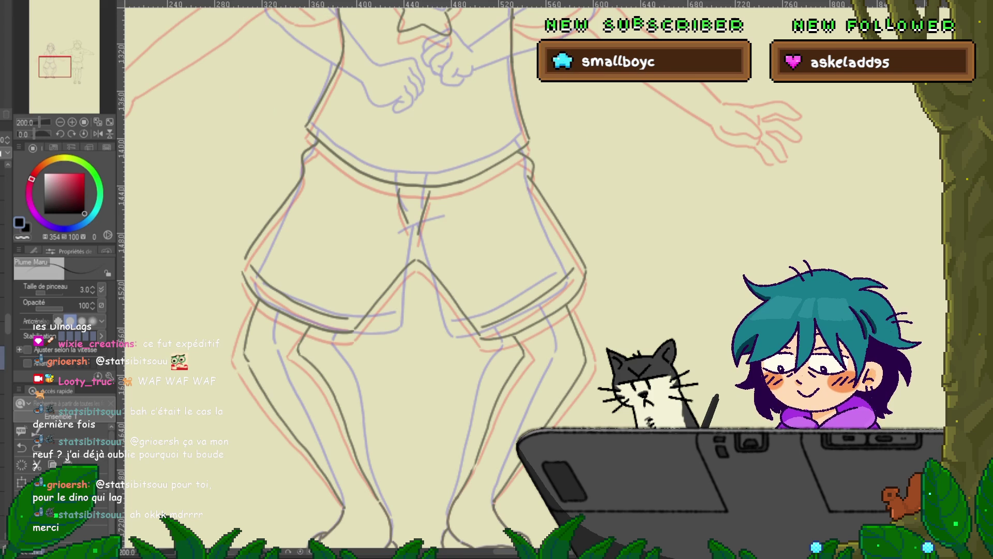
key("ctrl+y")
key("ctrl+y")
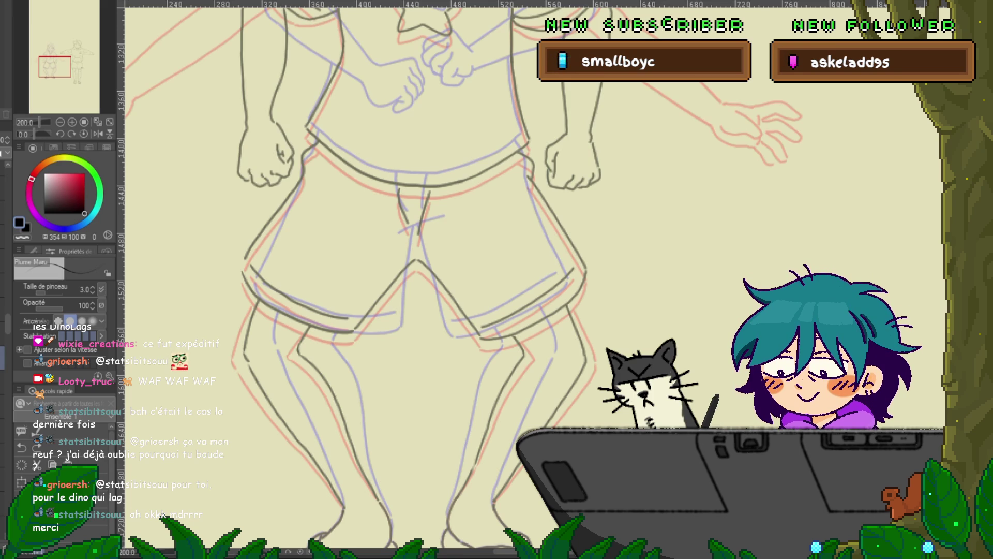
key("ctrl+z")
key("ctrl+y")
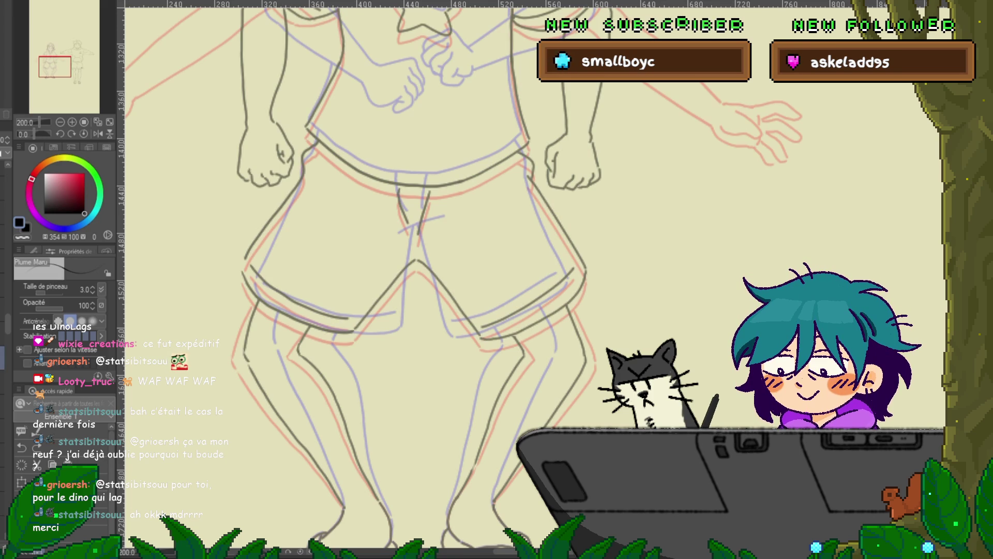
Step: Ink a short crotch line at the top of the girl's shorts
left_click_drag(413, 258, 487, 227)
left_click_drag(486, 310, 495, 309)
left_click_drag(483, 225, 522, 218)
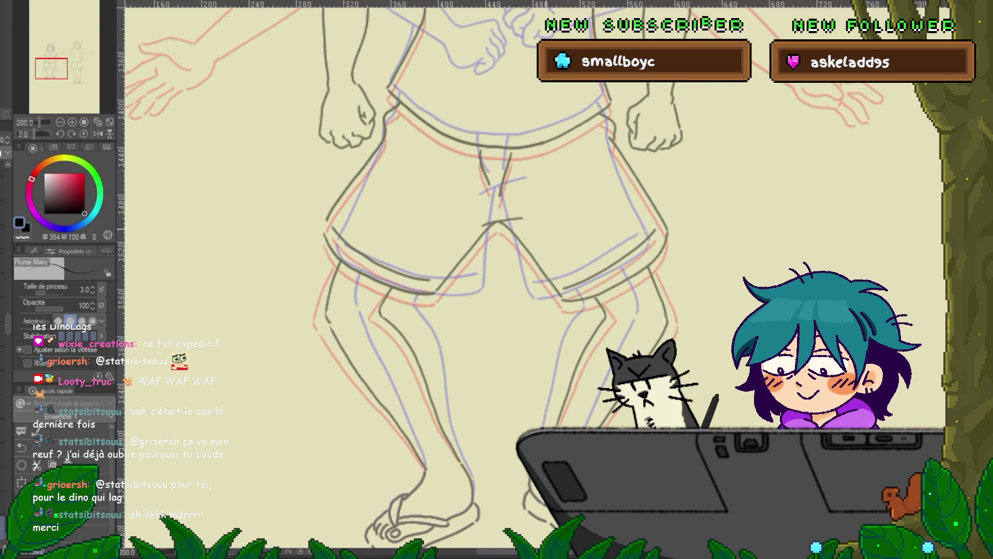
Step: Move to another frame and ink the crotch line at the top of the shorts
key("ctrl+z")
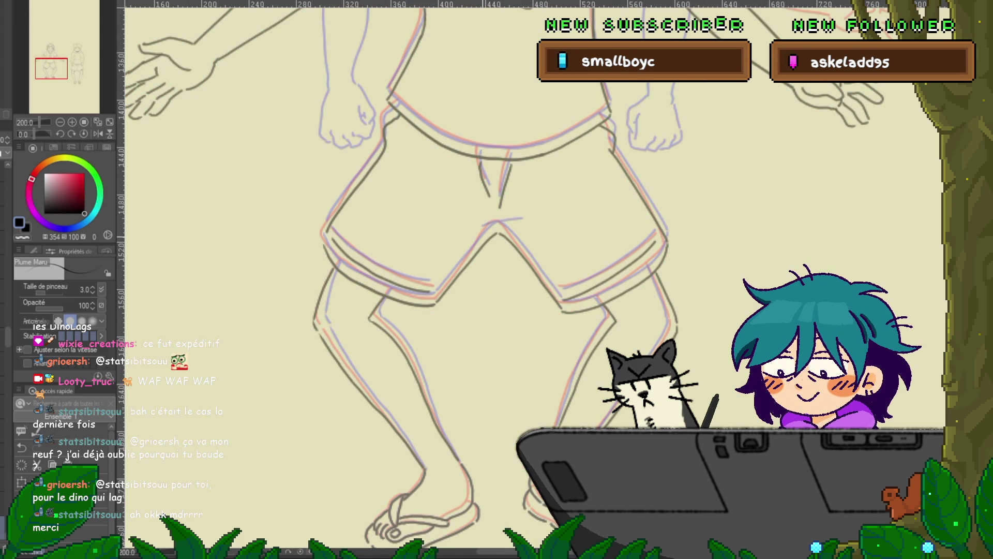
key("ctrl+z")
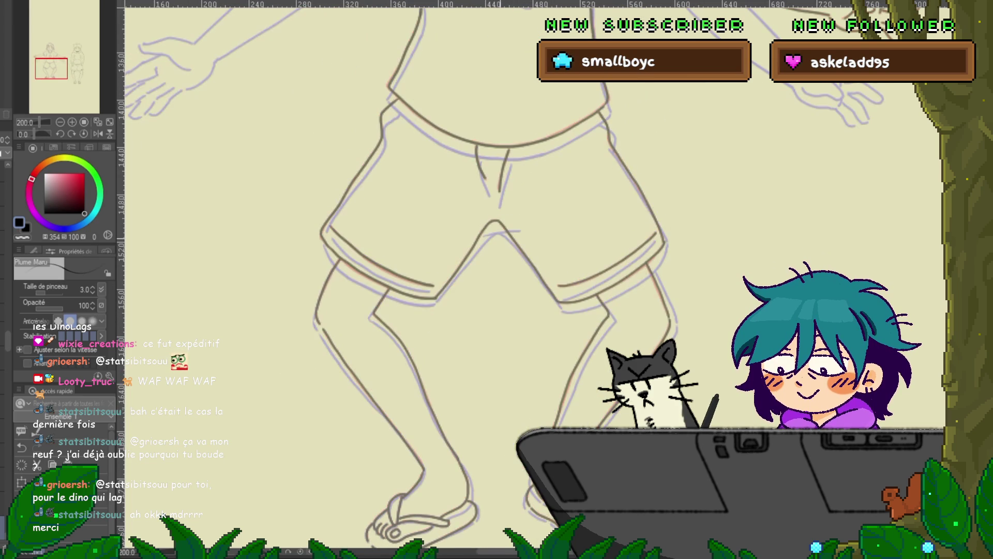
left_click_drag(479, 223, 516, 218)
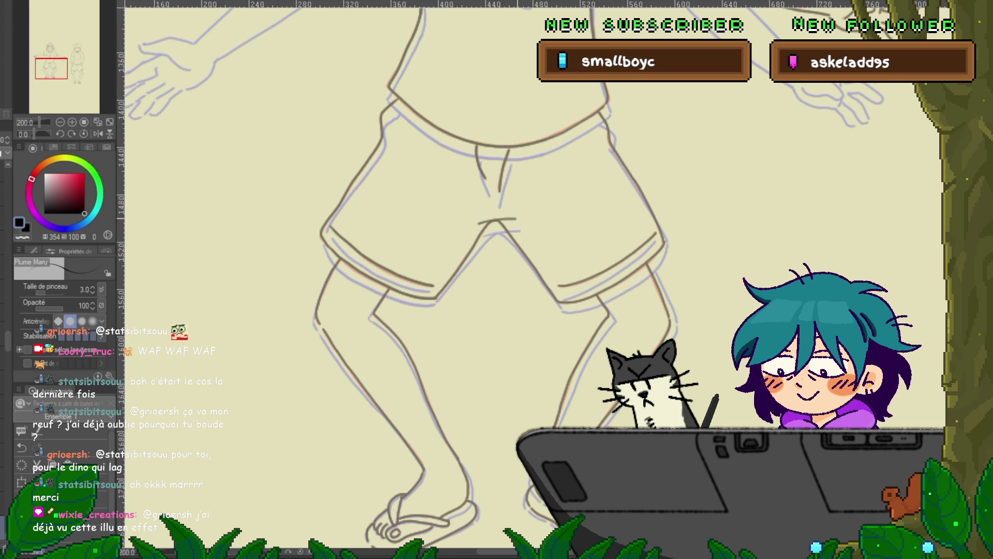
Step: Step through the following frames, comparing the girl's poses
key("ctrl+z")
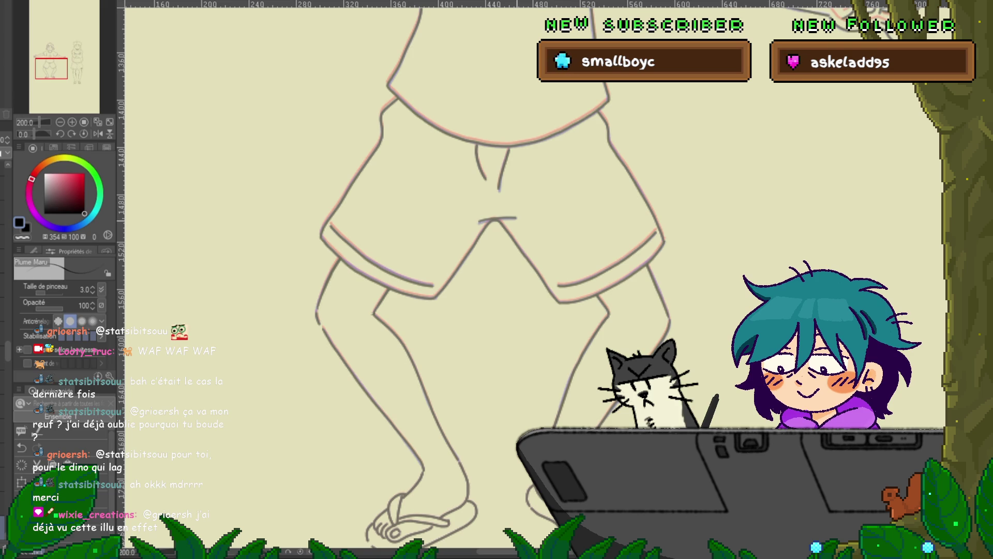
key("ctrl+z")
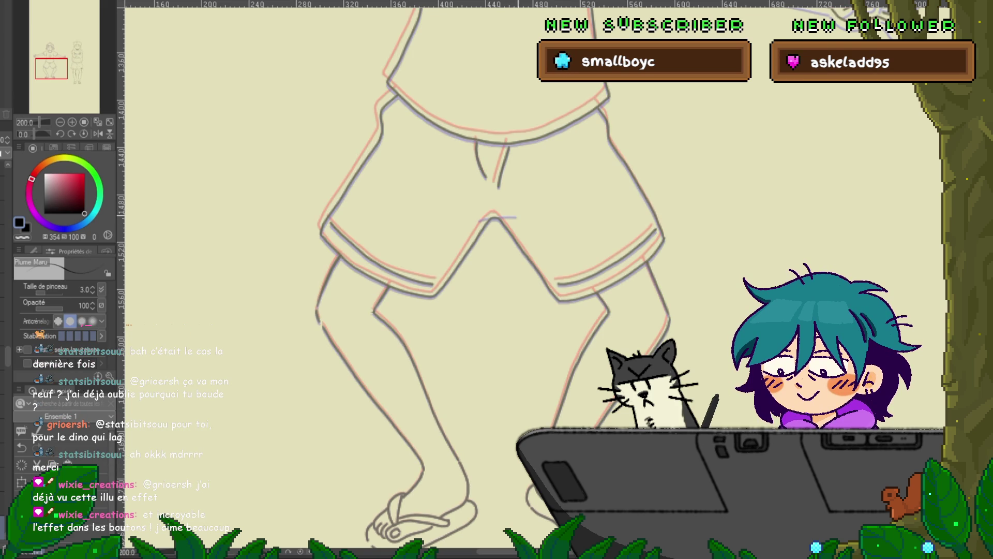
key("ctrl+z")
key("ctrl+y")
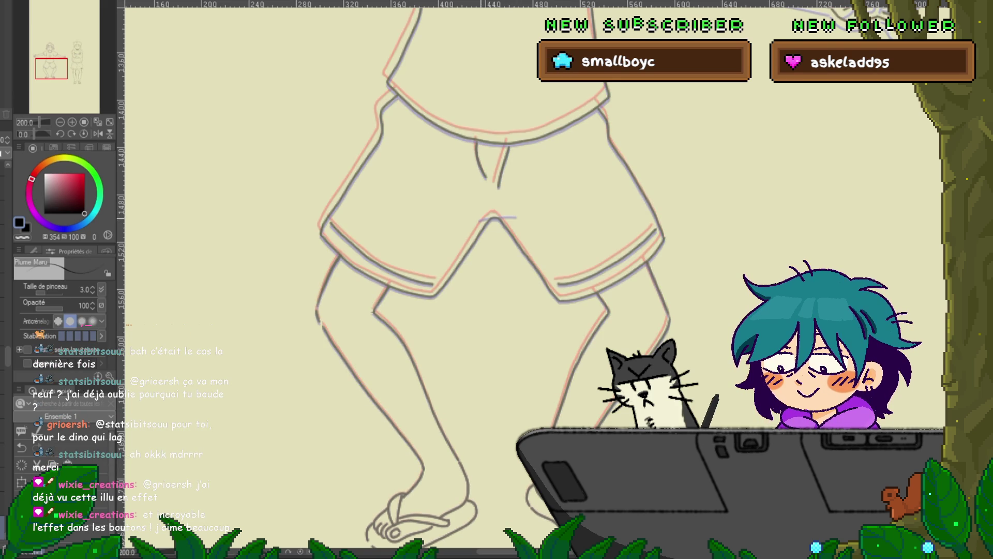
key("ctrl+z")
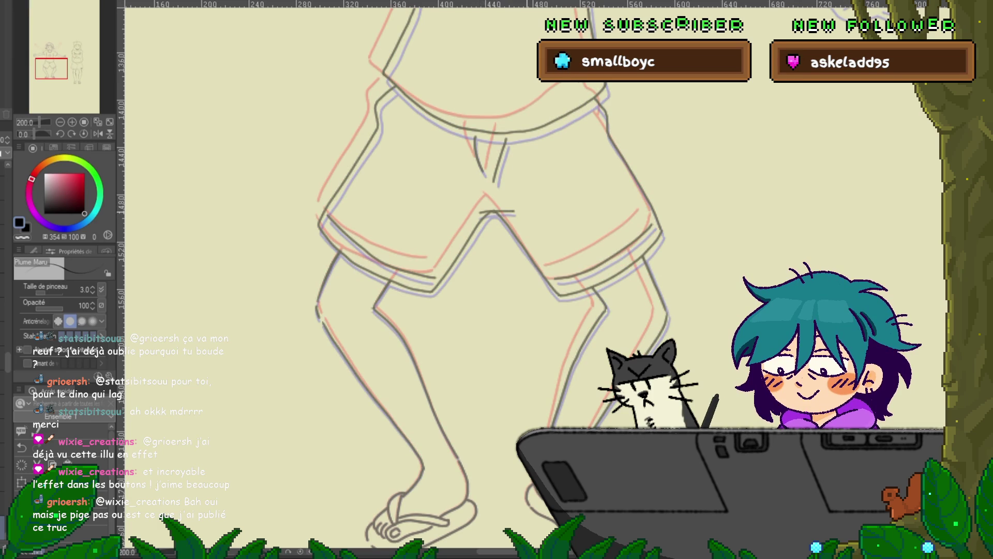
Step: Ink the crotch line on the girl's shorts in two more frames, flipping between frames to compare
key("ctrl+z")
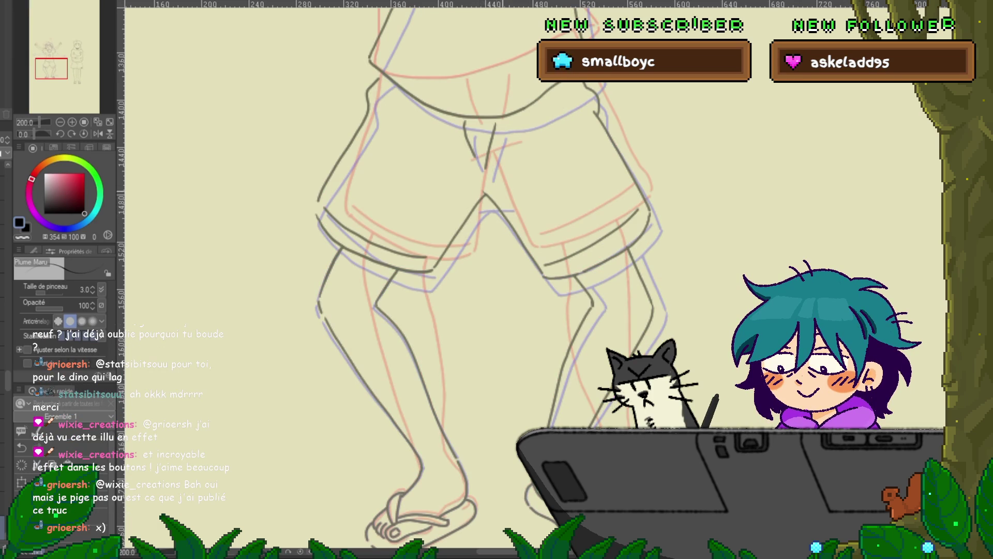
left_click_drag(473, 197, 505, 192)
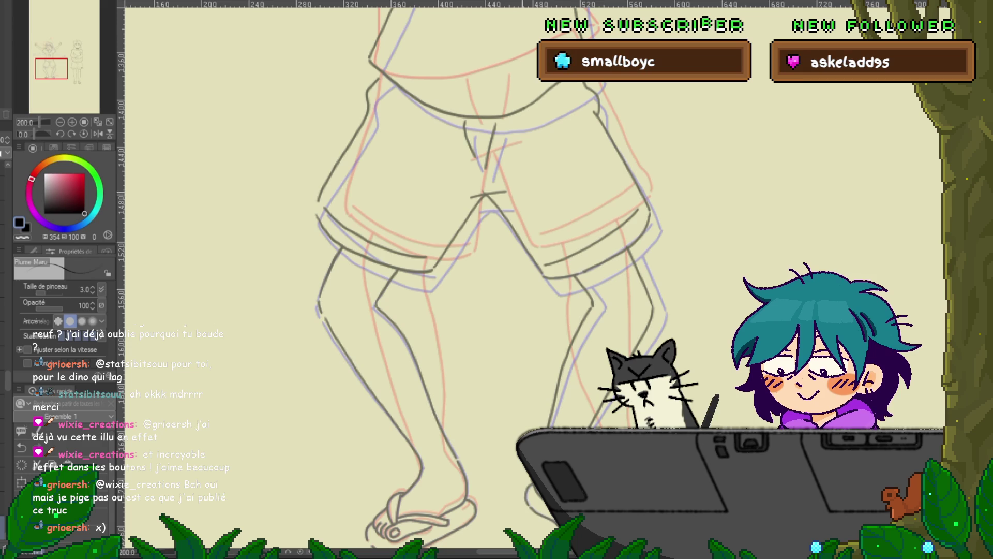
key("ctrl+z")
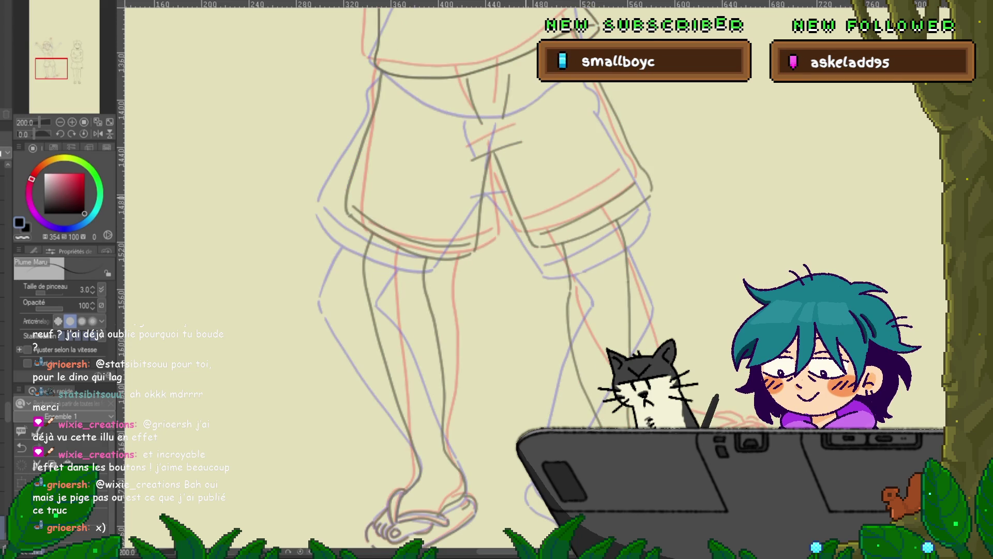
key("ctrl+z")
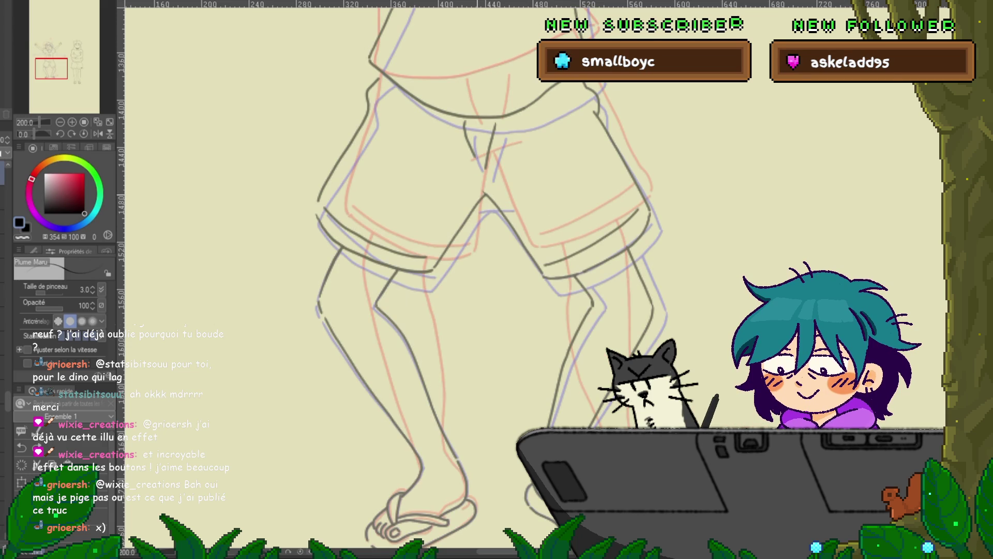
left_click_drag(479, 195, 517, 188)
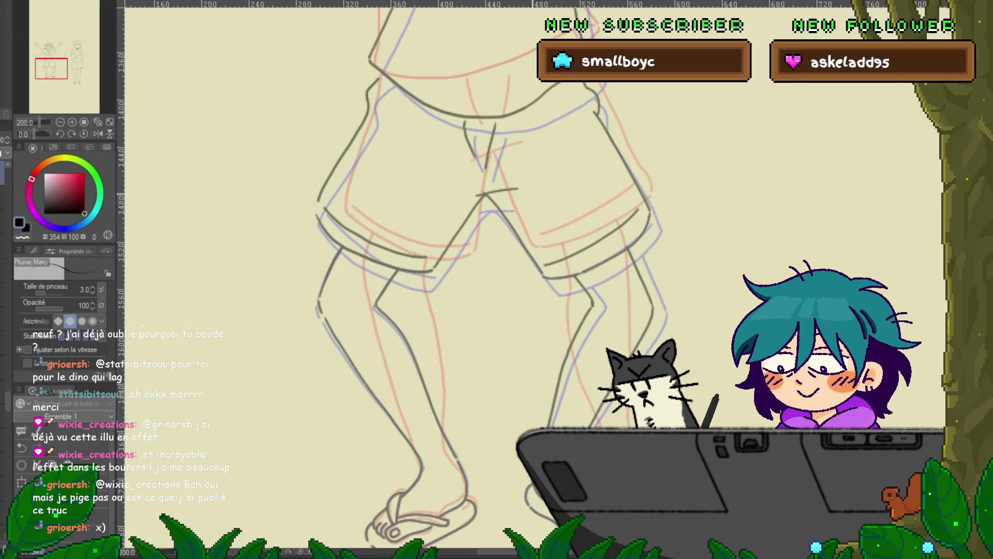
key("ctrl+z")
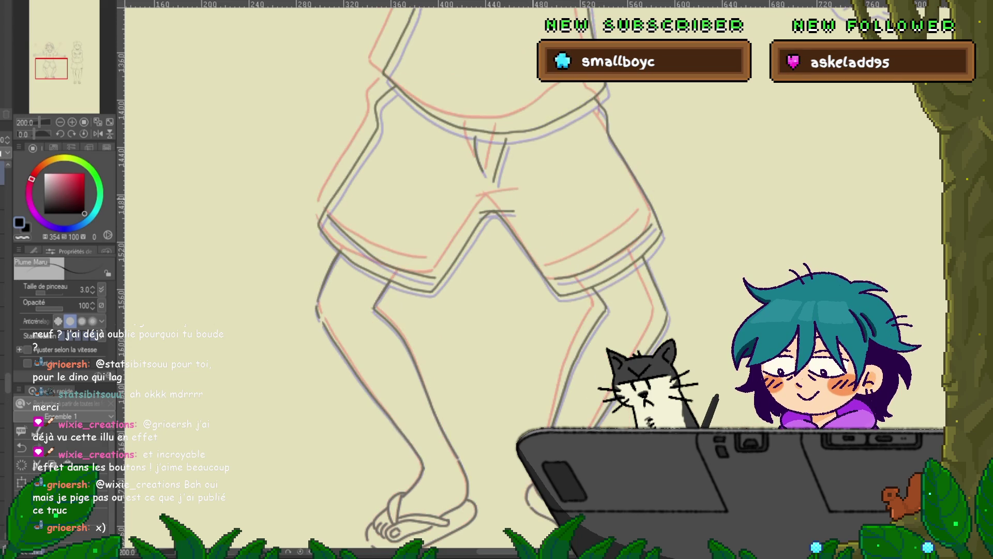
key("ctrl+z")
key("ctrl+z")
key("ctrl+z")
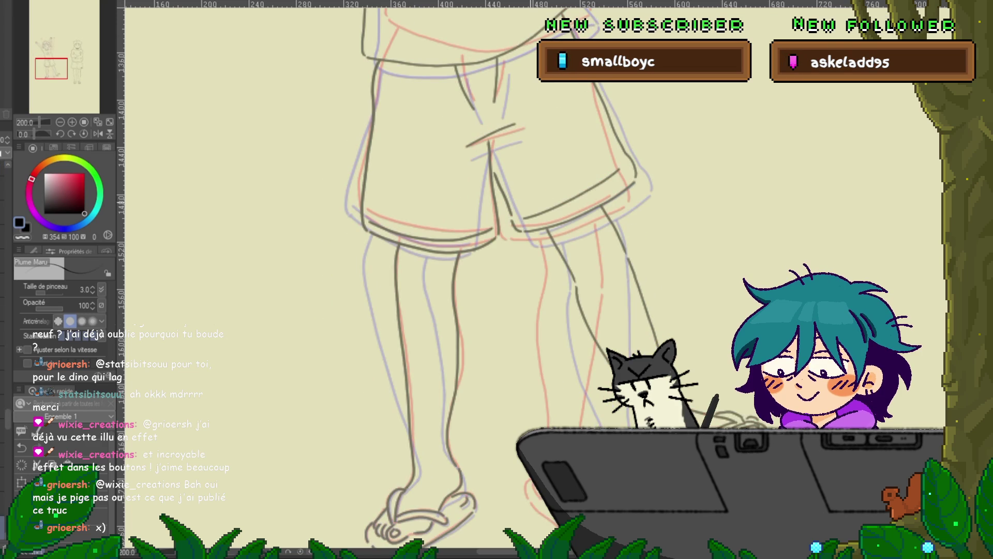
key("ctrl+z")
key("ctrl+y")
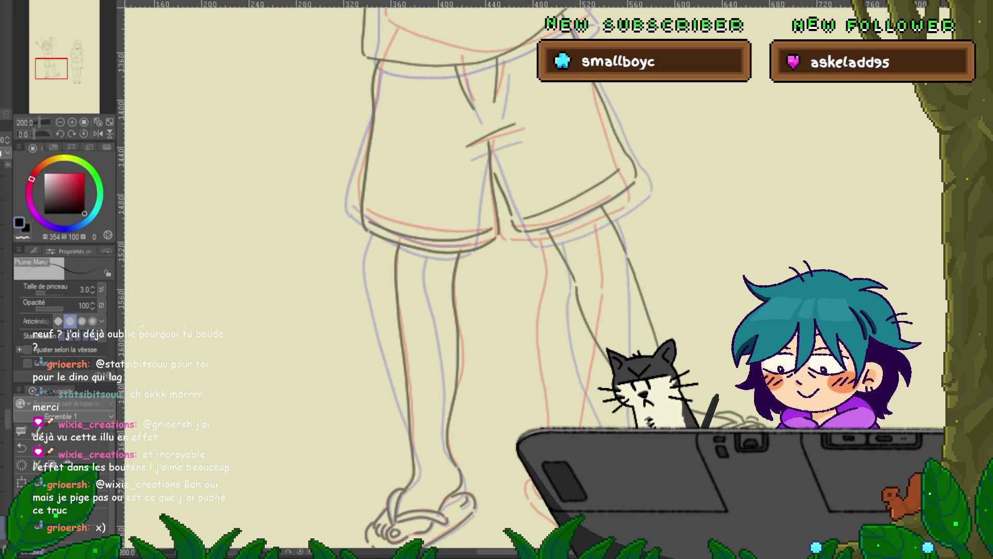
Step: Inspect the shorts' centre line with the Control Point tool, then clear the selection
key("y")
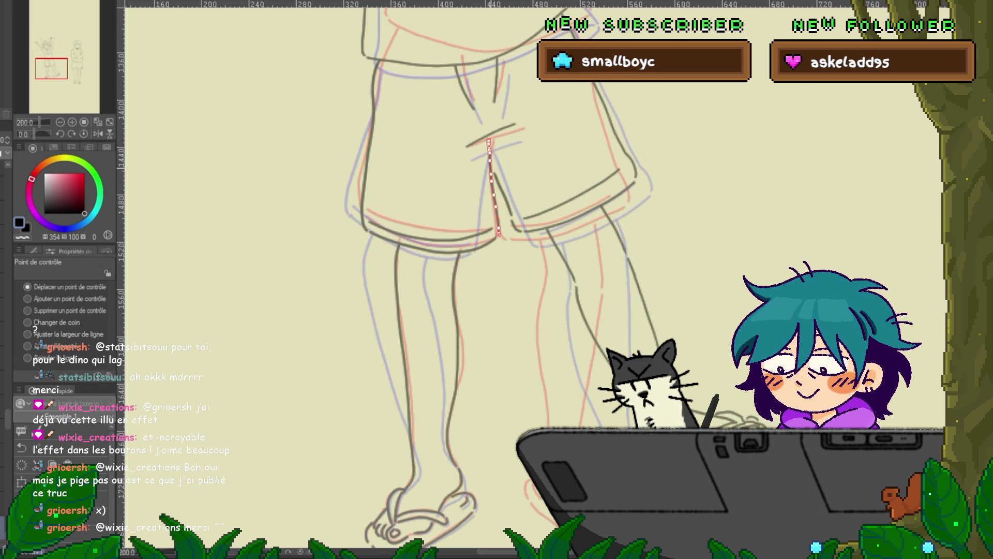
left_click(501, 193)
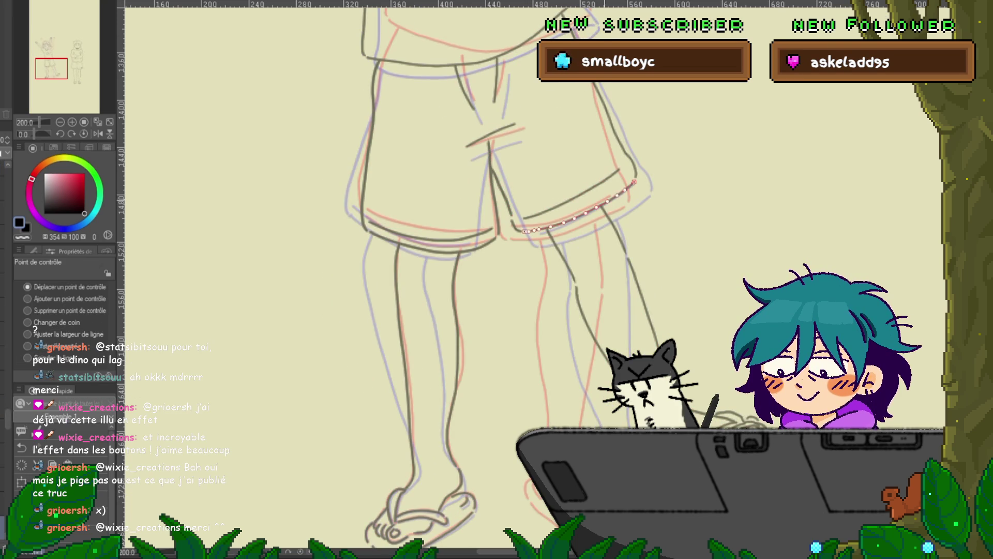
left_click(501, 191)
key("ctrl+d")
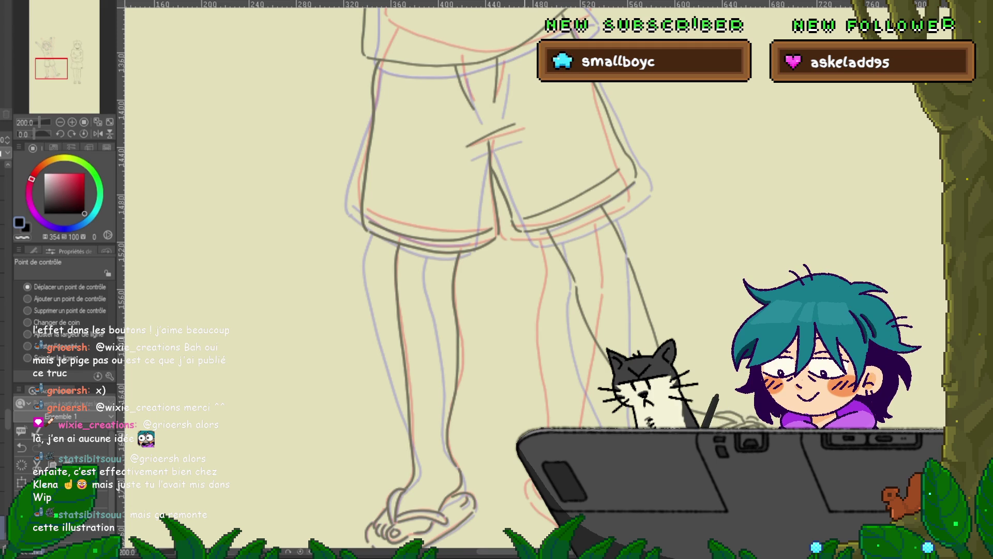
scroll(492, 274, "down", 2)
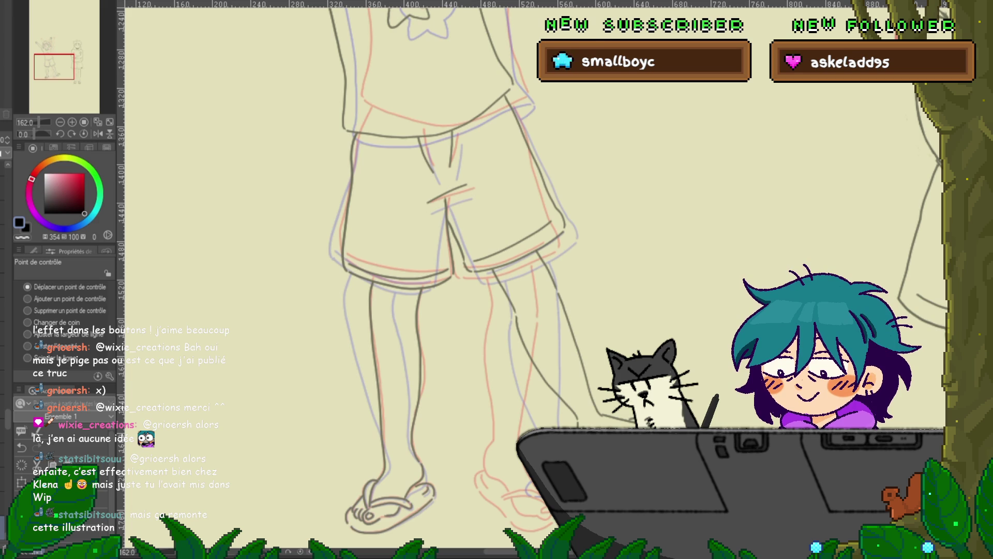
Step: Play and stop the animation preview twice, then step forward to the arms-out pose frame
scroll(466, 259, "down", 4)
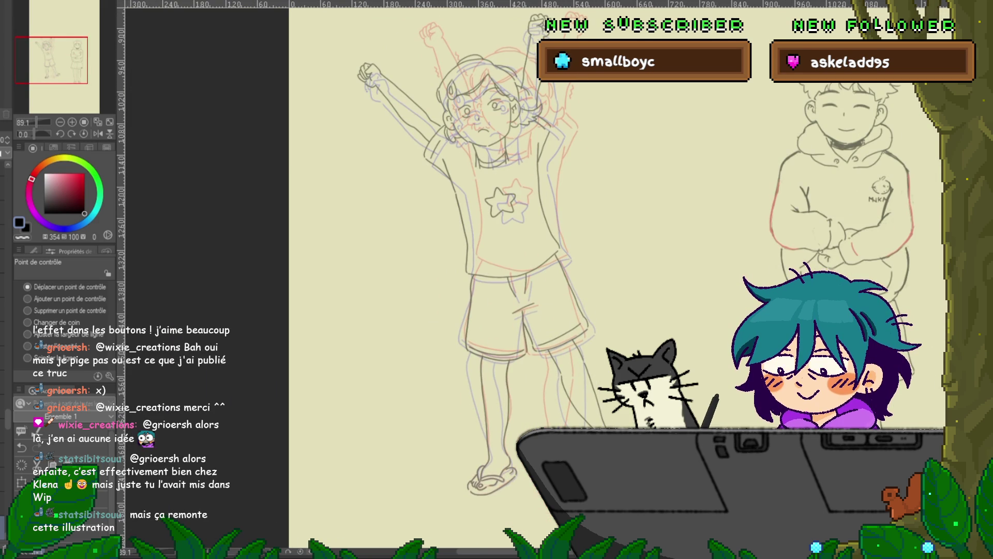
key("space")
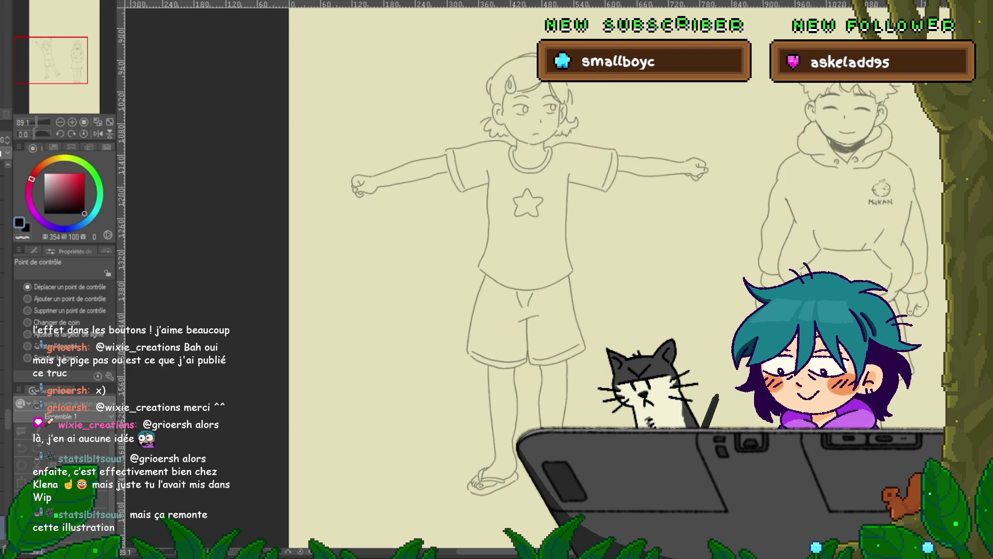
key("space")
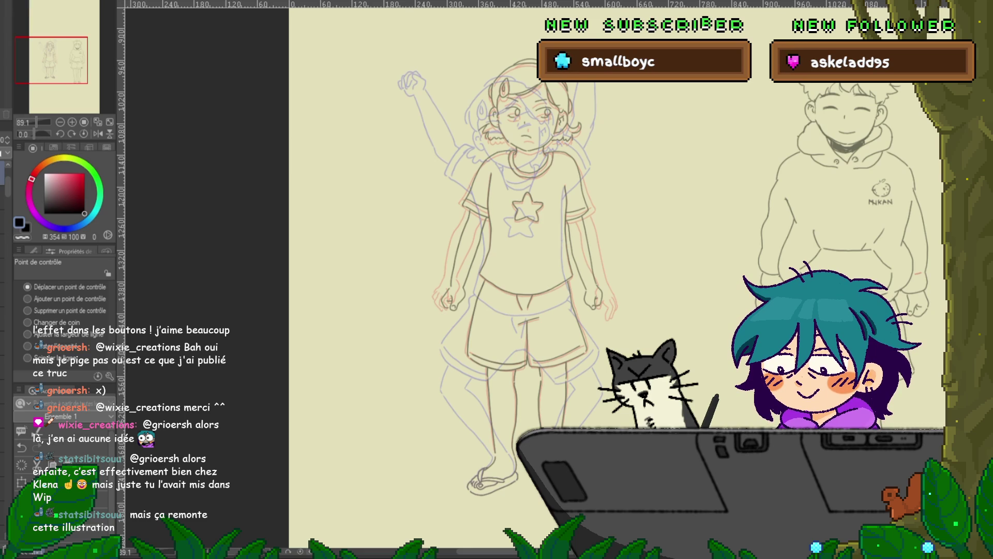
key("space")
key("space")
key("space")
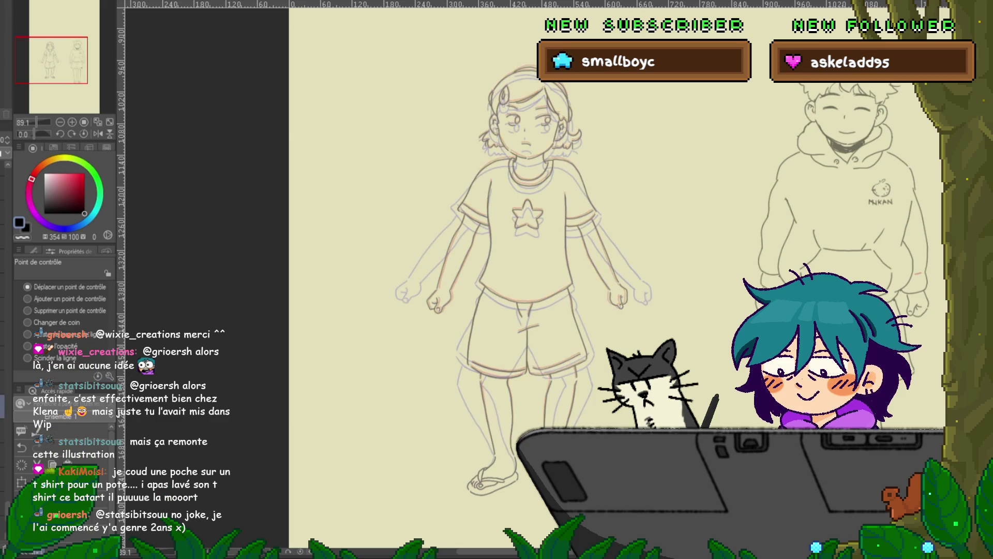
key("space")
key("Right")
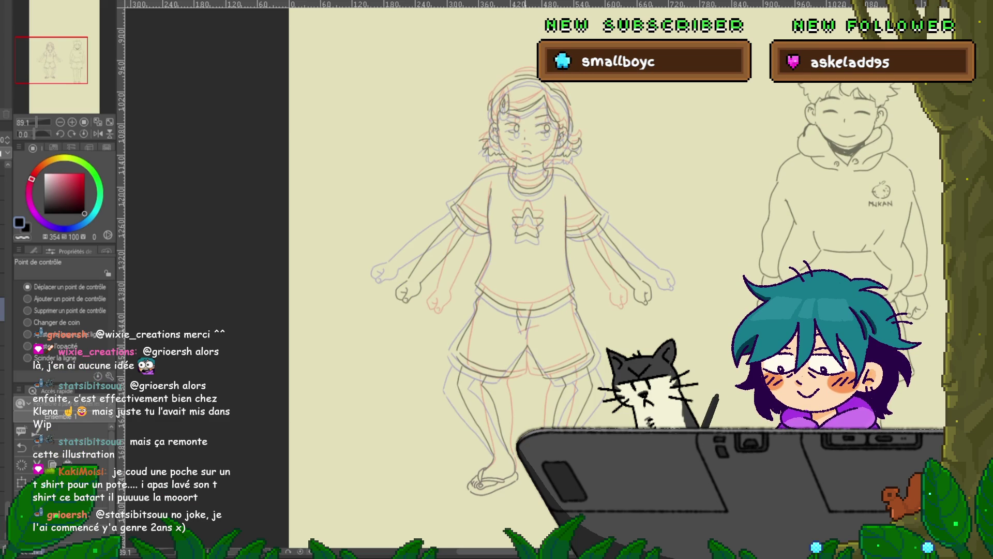
Step: With the pen, ink a short crotch stroke on the arms-out frame's shorts, checking the line art
scroll(469, 437, "up", 5)
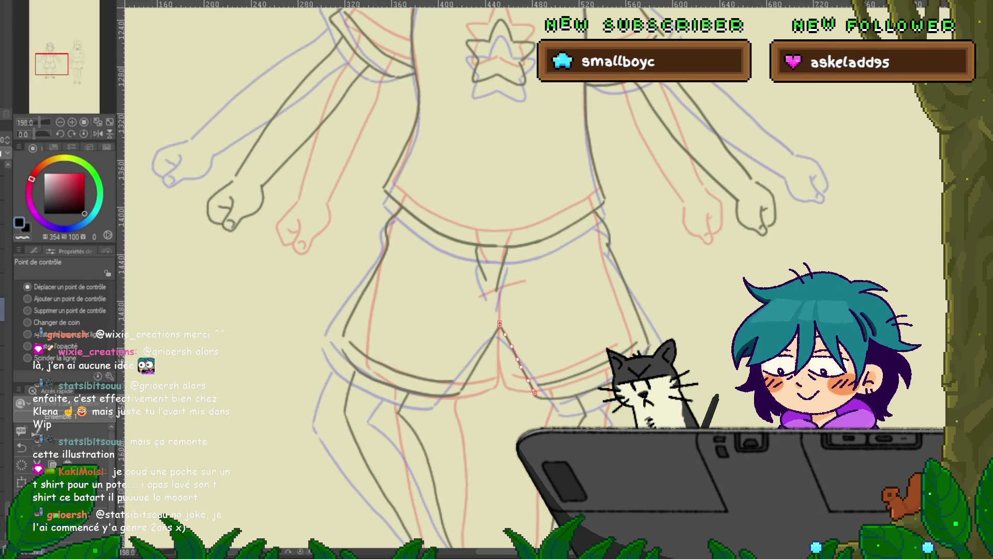
key("p")
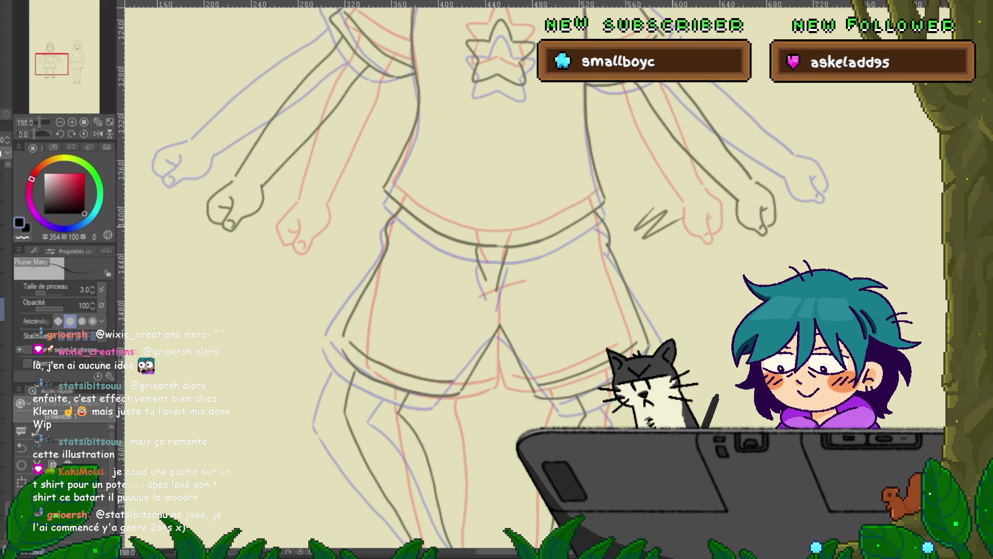
key("Delete")
key("ctrl+z")
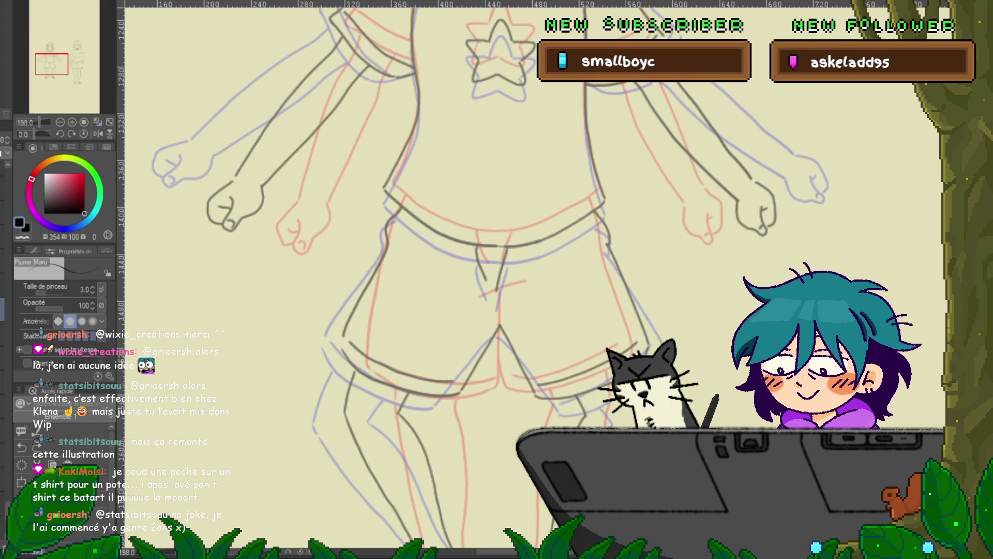
key("ctrl+y")
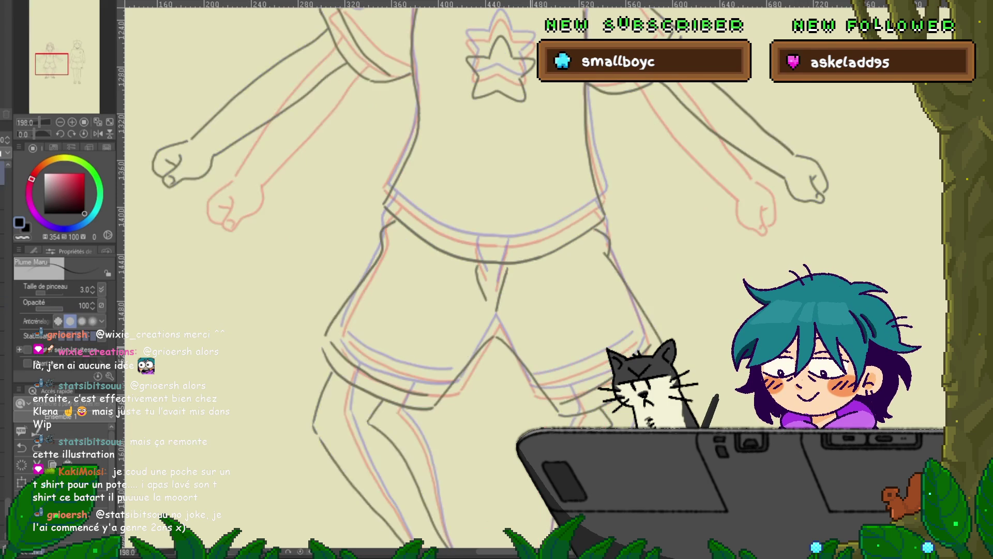
key("ctrl+z")
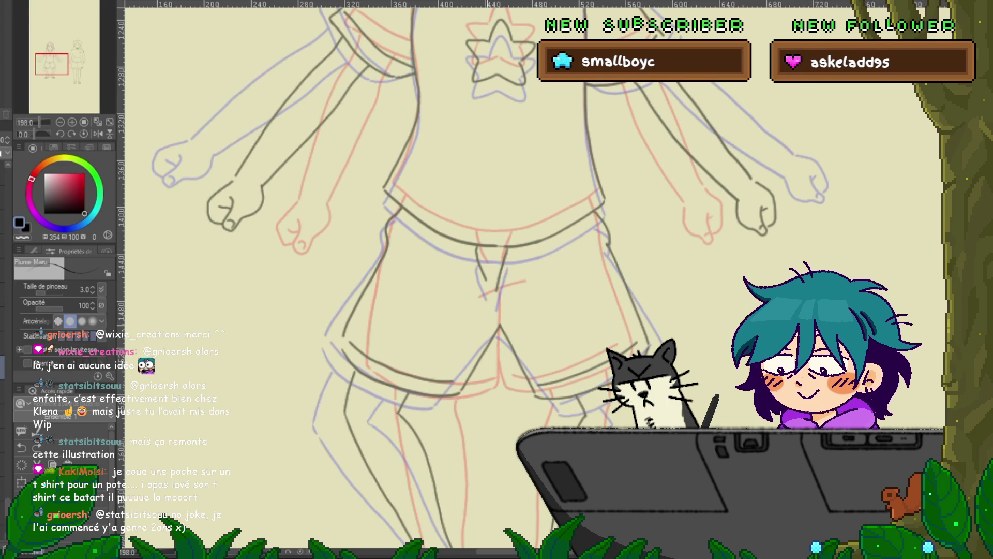
left_click_drag(487, 328, 526, 321)
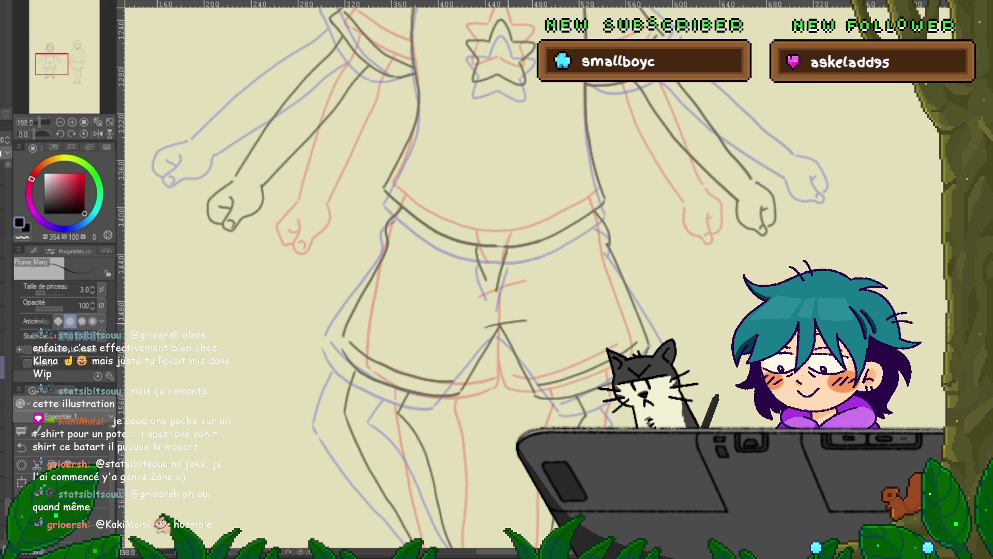
key("ctrl+y")
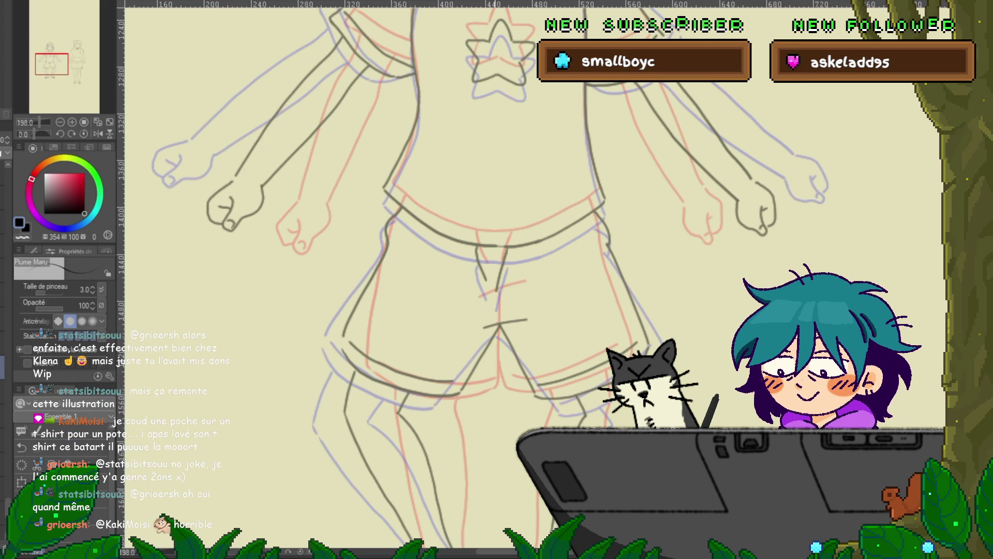
Step: Draw the crotch line on a neighbouring pose frame and select it with the Control Point tool
key("ctrl+z")
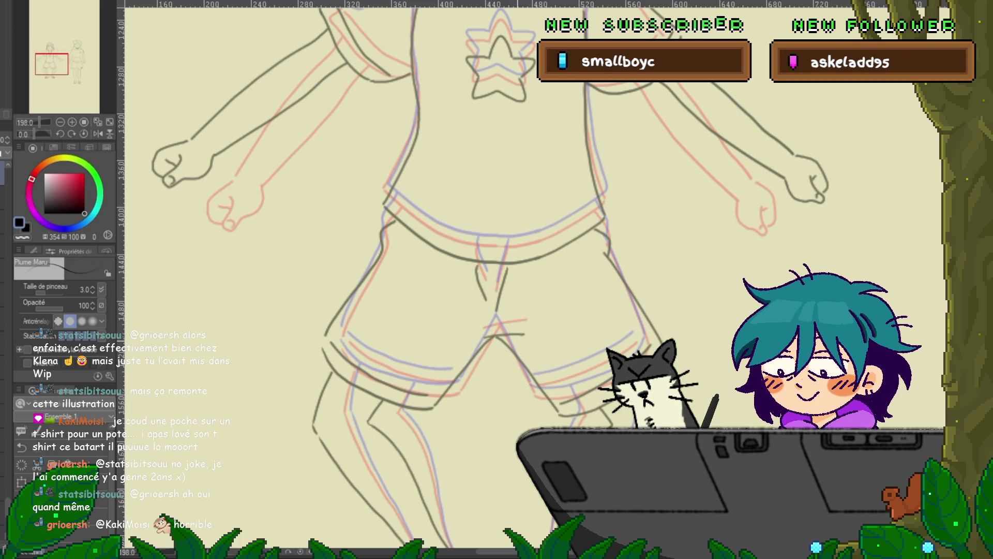
key("ctrl+z")
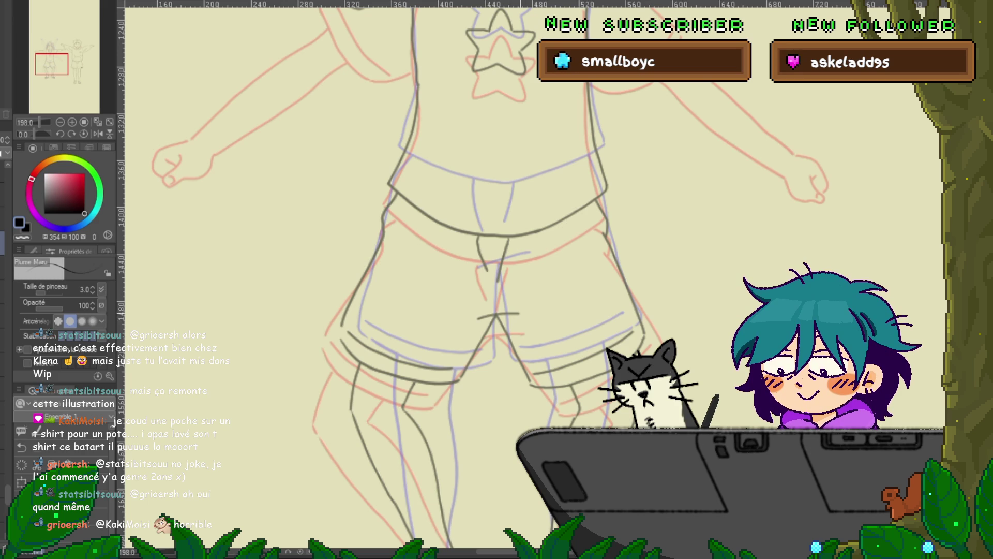
left_click_drag(478, 316, 527, 311)
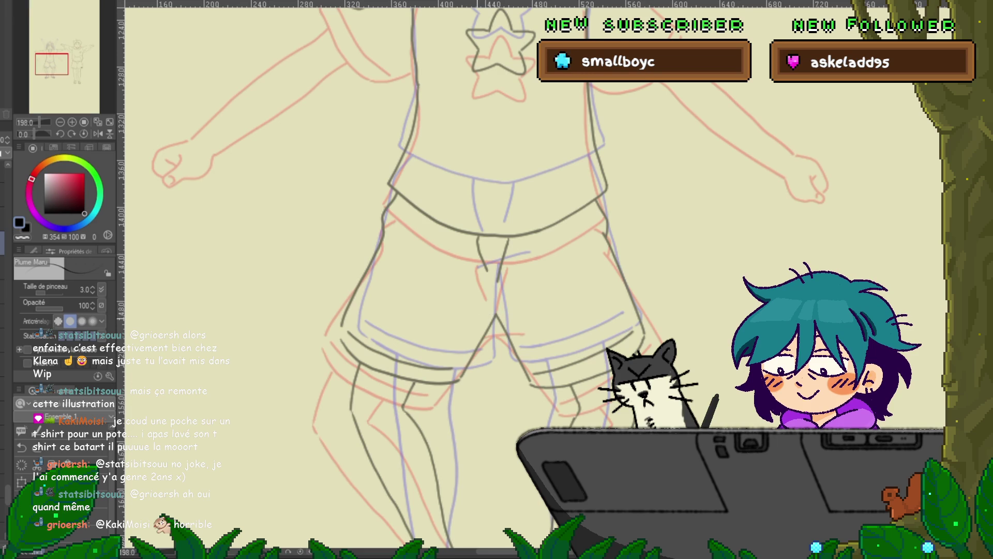
key("ctrl+z")
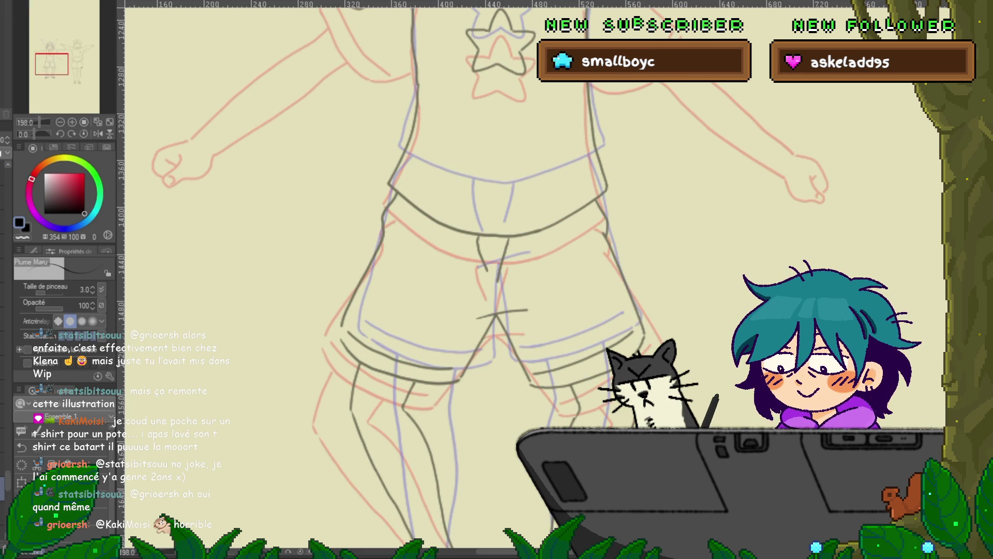
key("y")
left_click(502, 313)
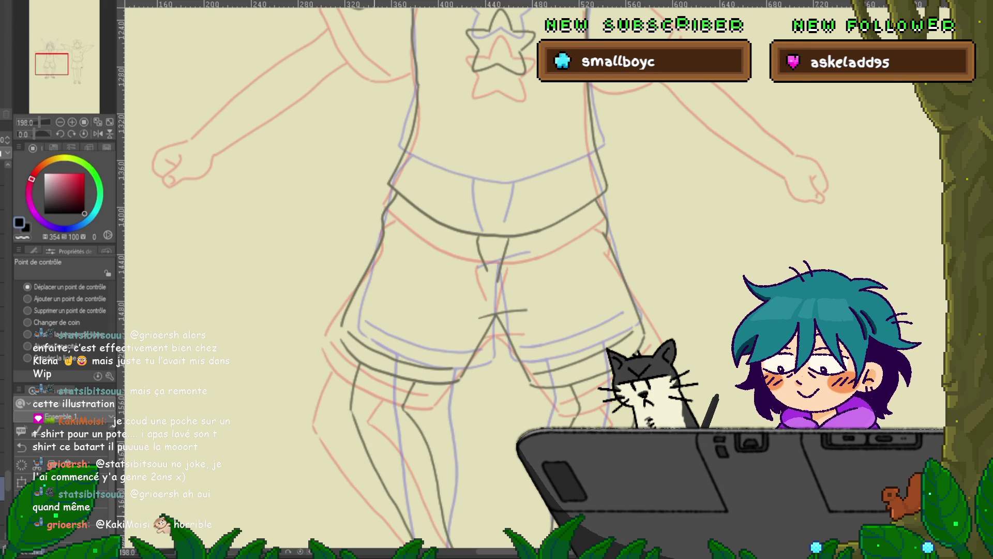
scroll(497, 274, "down", 2)
Step: Zoom out to preview the girl's animation, then advance to the hoodie boy's frames
scroll(533, 280, "down", 3)
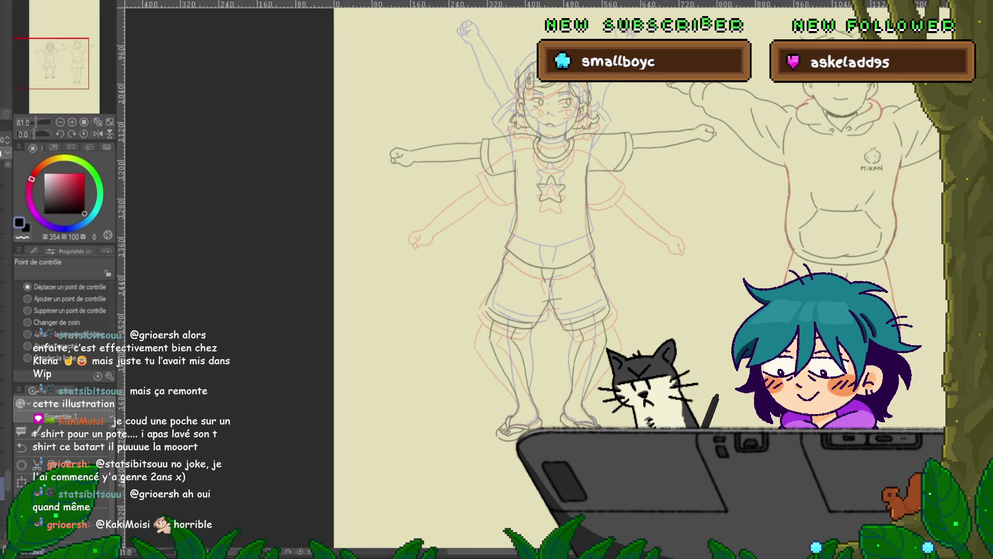
key("space")
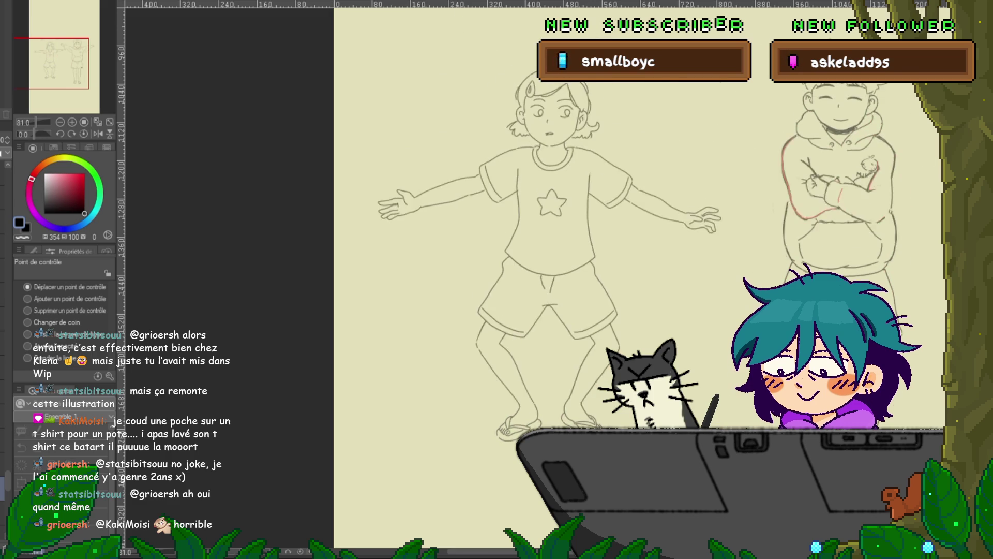
scroll(569, 279, "right", 3)
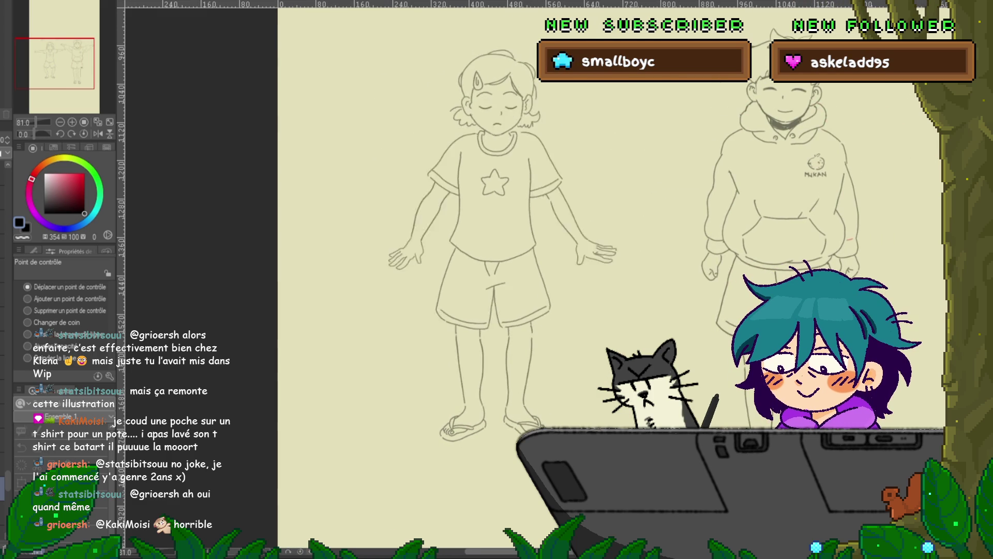
scroll(569, 279, "up", 3)
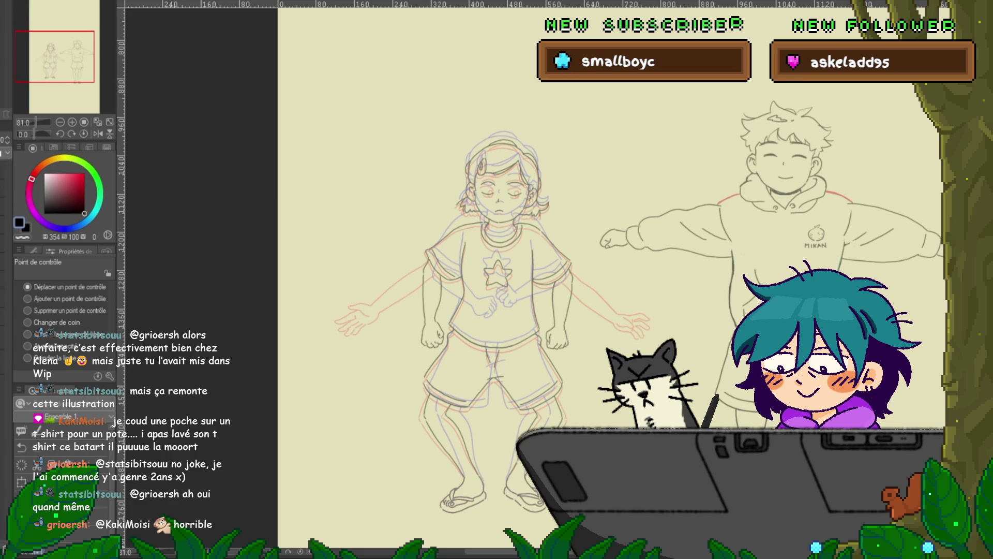
key("Right")
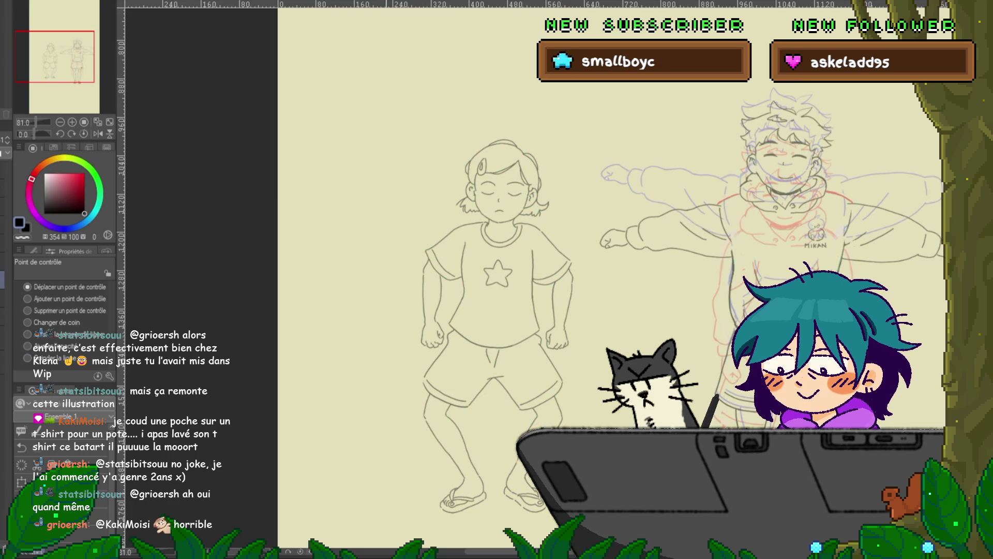
scroll(541, 274, "right", 5)
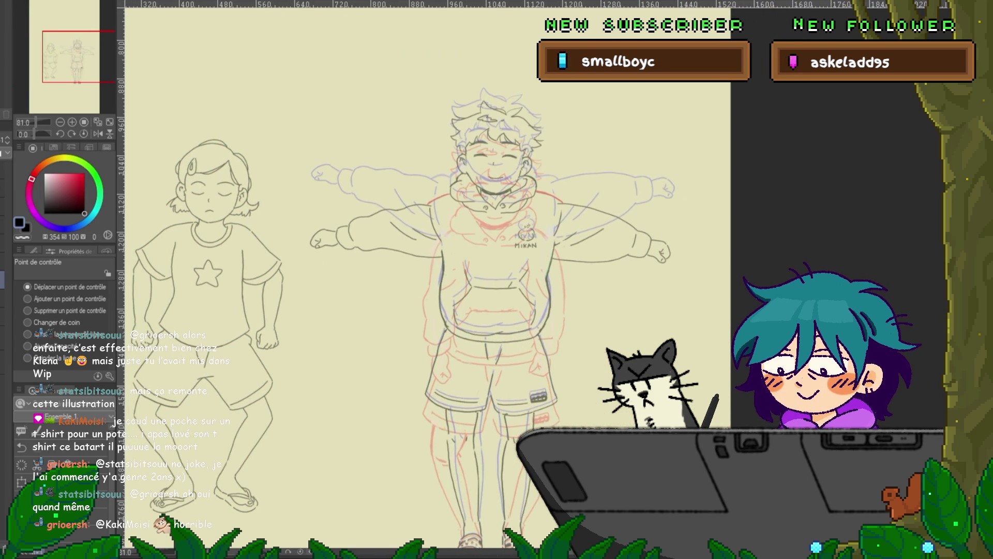
scroll(428, 279, "down", 3)
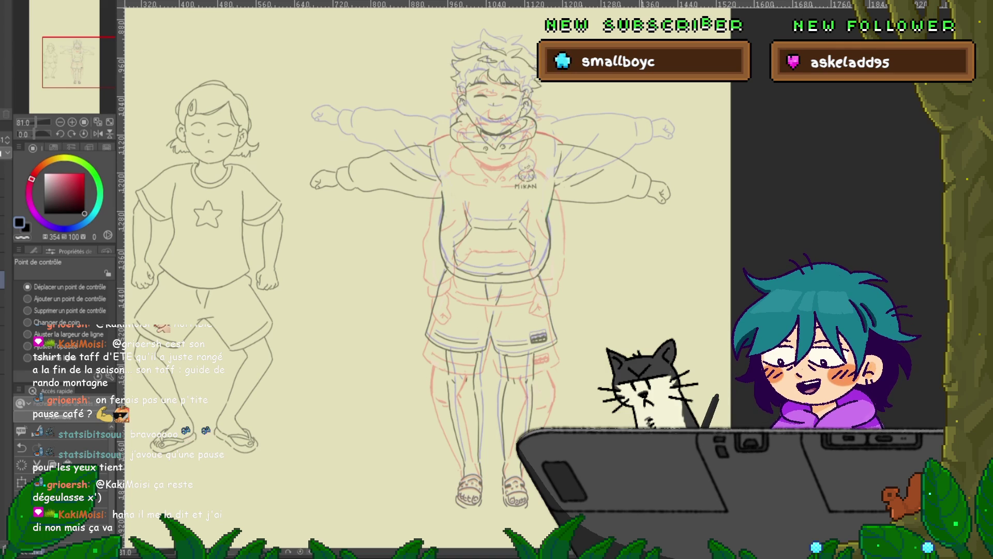
left_click_drag(429, 280, 438, 287)
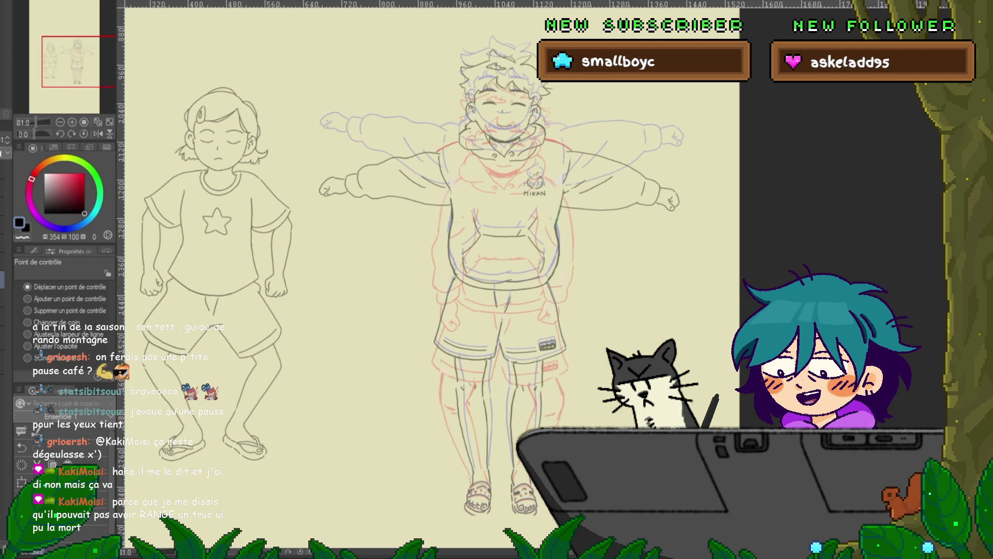
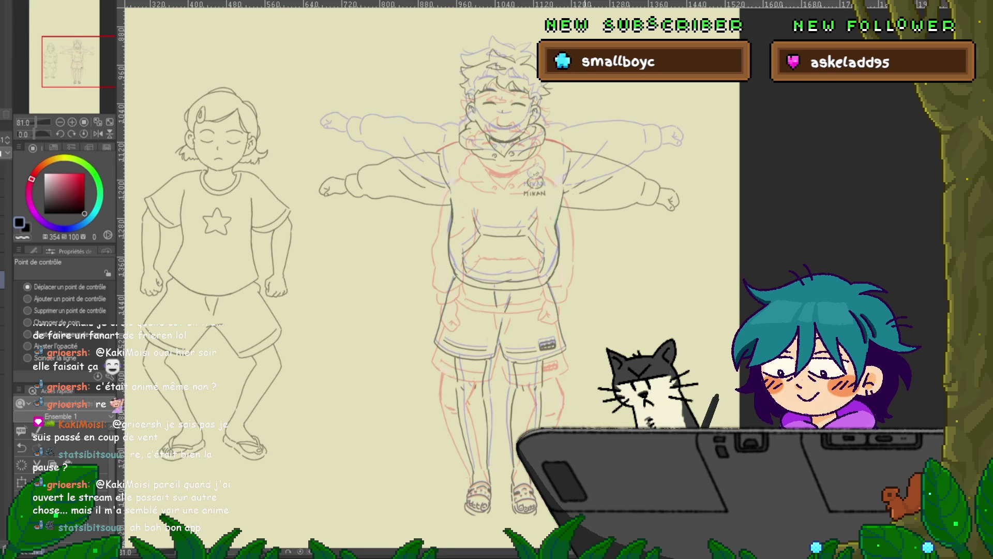
Step: Play the line-art animation so the girl's and boy's arm movements loop on screen
scroll(430, 280, "right", 2)
scroll(429, 279, "left", 2)
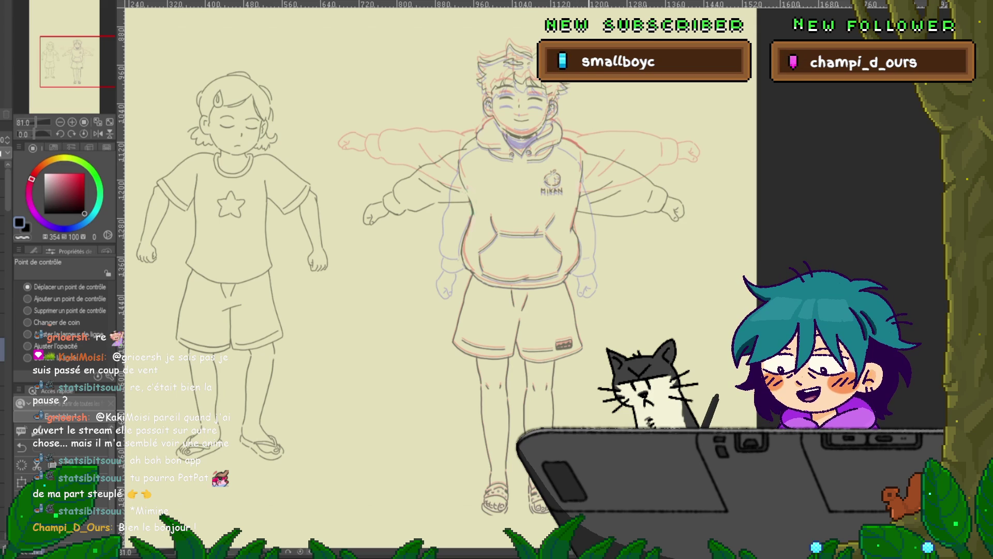
key("space")
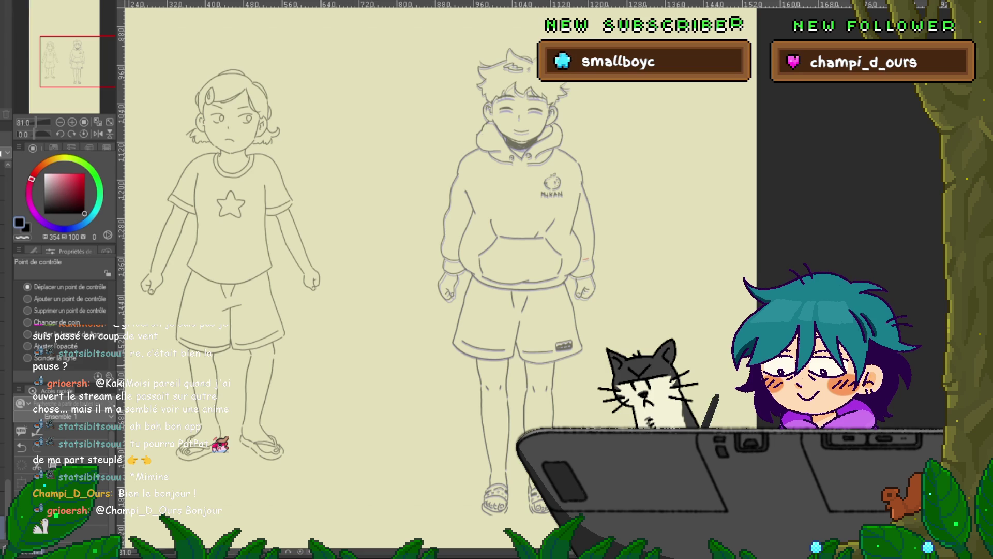
Step: Step forward two frames to the arms-outstretched pose, then centre and zoom in on the MIKAN-hoodie boy
key("Right")
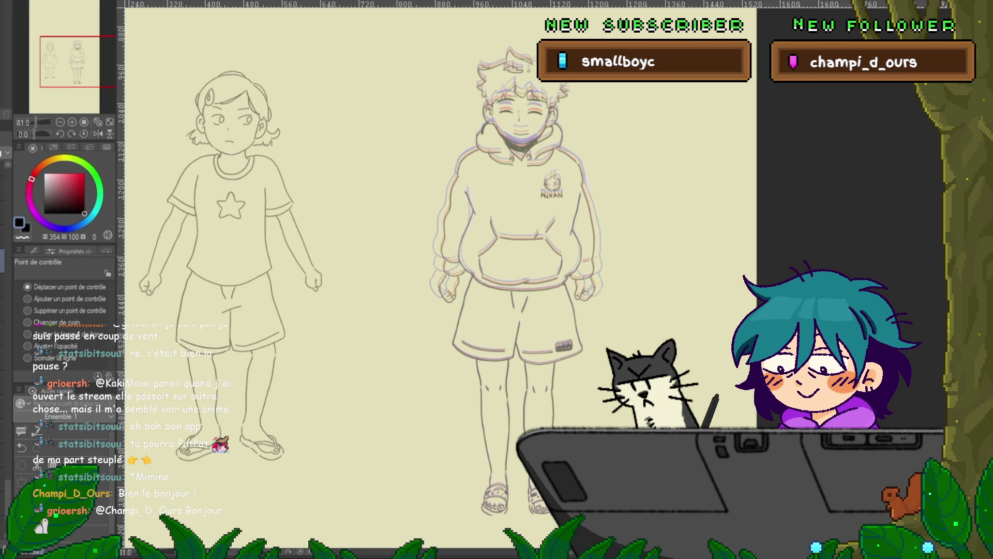
key("Right")
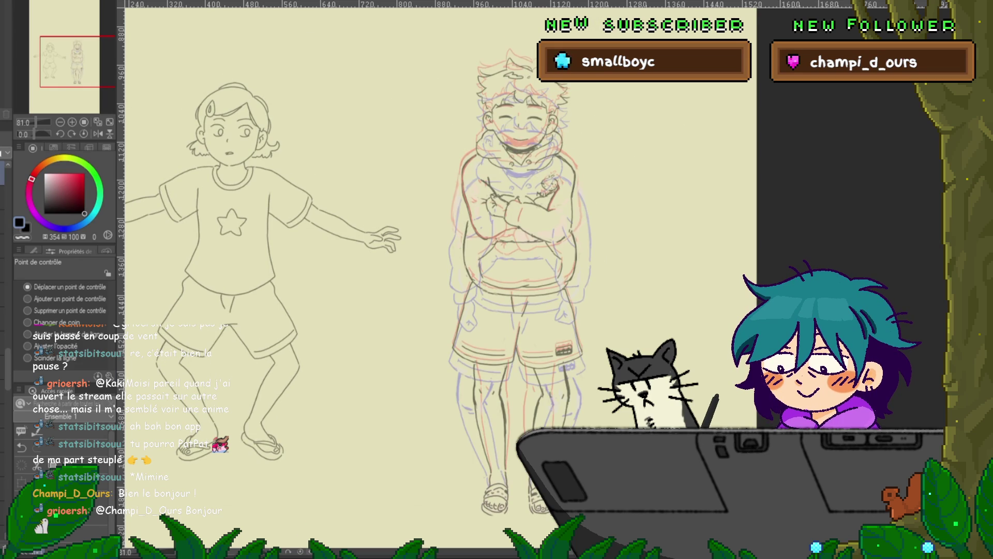
left_click_drag(363, 259, 259, 258)
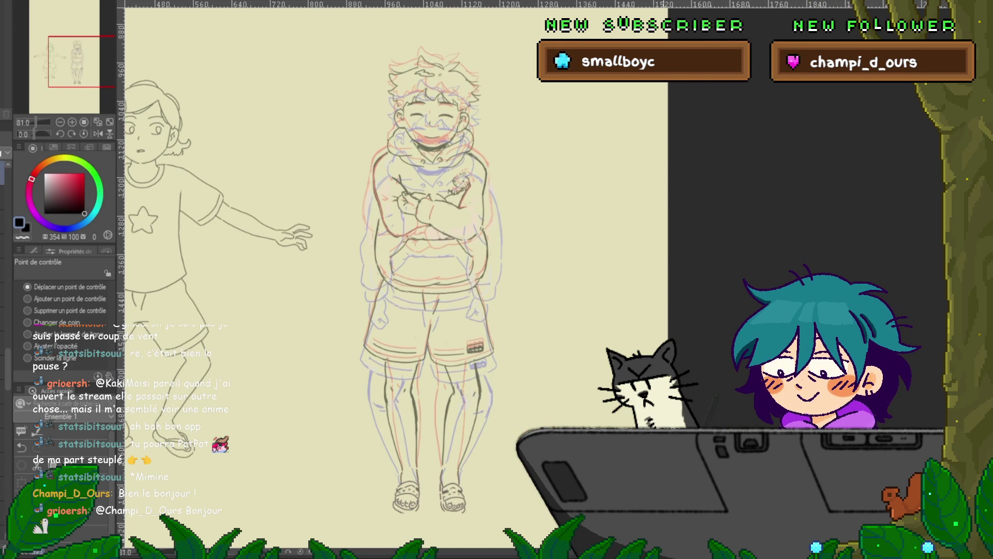
mouse_move(362, 259)
left_mouse_down()
mouse_move(406, 258)
mouse_move(377, 259)
mouse_move(296, 207)
left_mouse_up()
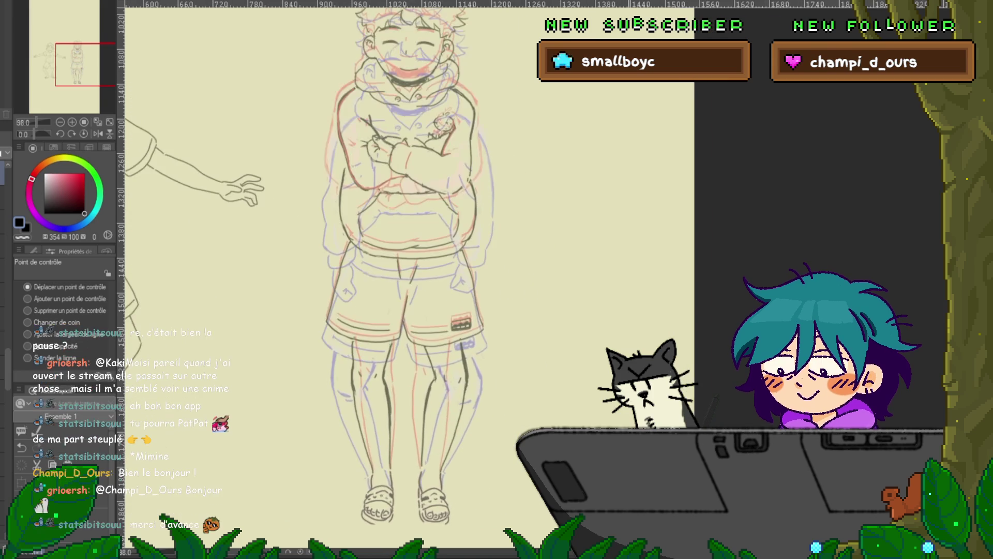
scroll(429, 259, "up", 1)
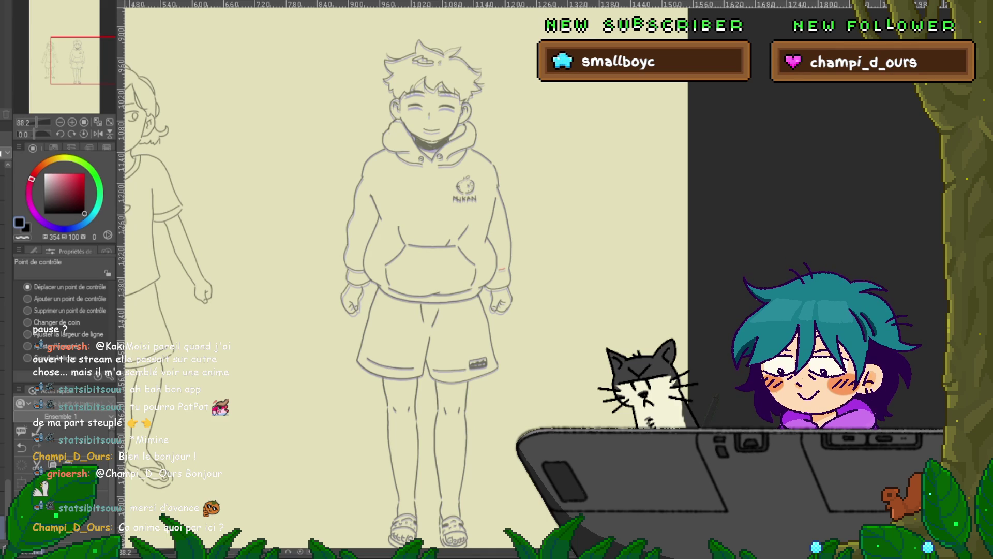
Step: Fit the whole page to the window so both characters stand side by side in view
key("ctrl+0")
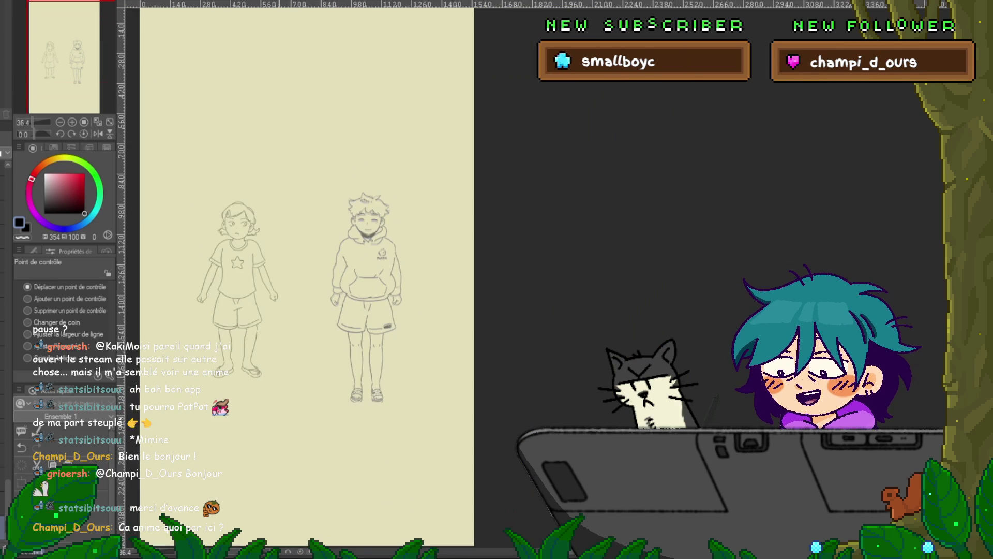
scroll(307, 279, "left", 3)
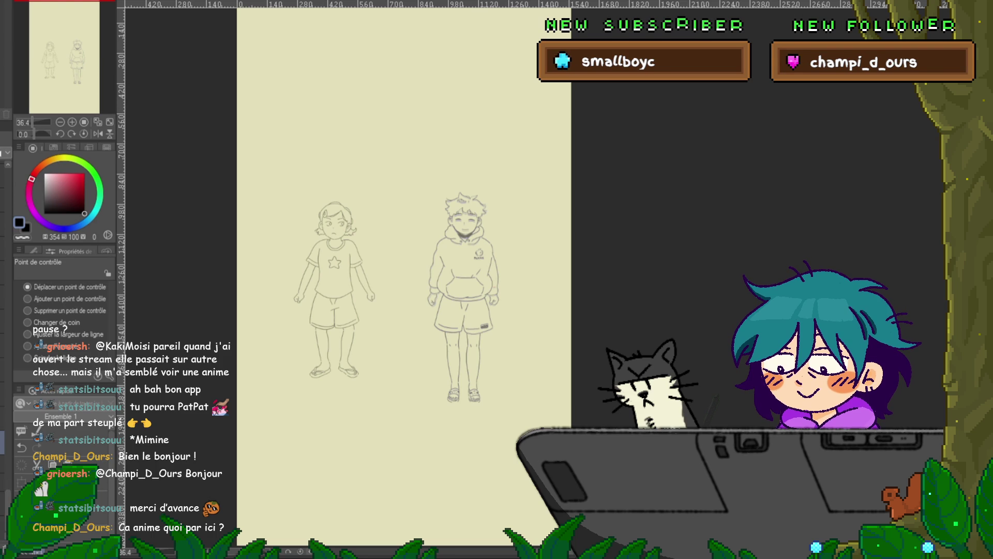
key("ctrl+z")
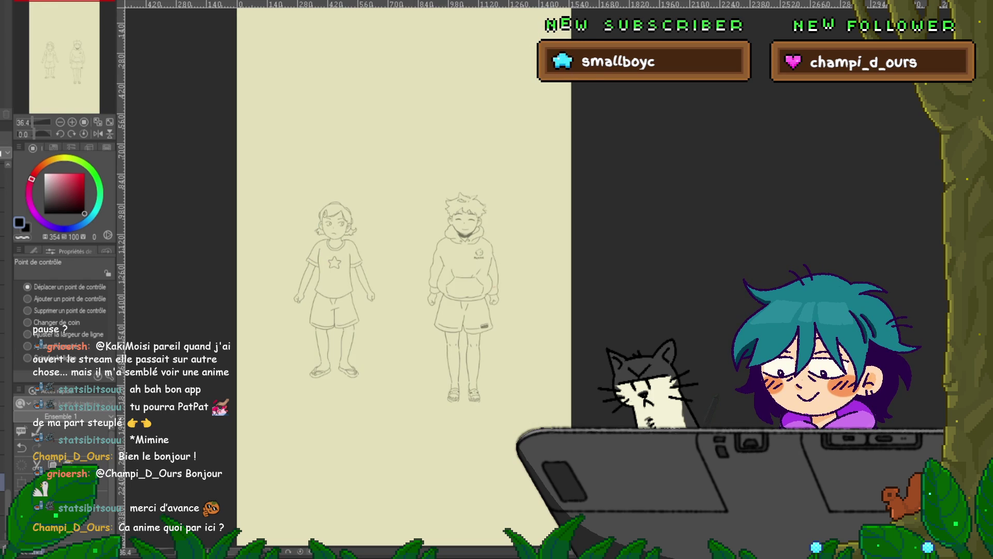
scroll(403, 279, "up", 2)
scroll(372, 279, "down", 1)
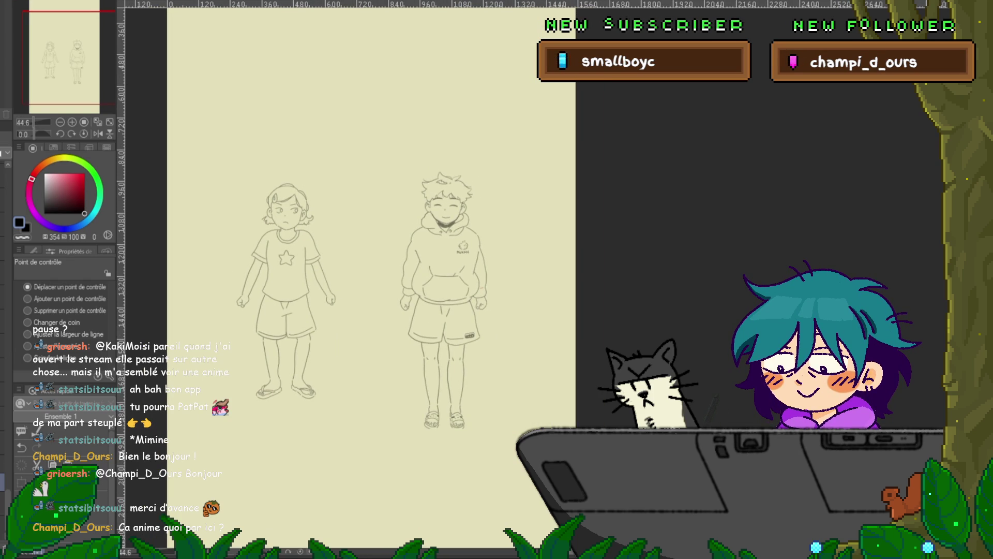
Step: Run the timeline playback so the girl and boy cycle through their poses
key("Return")
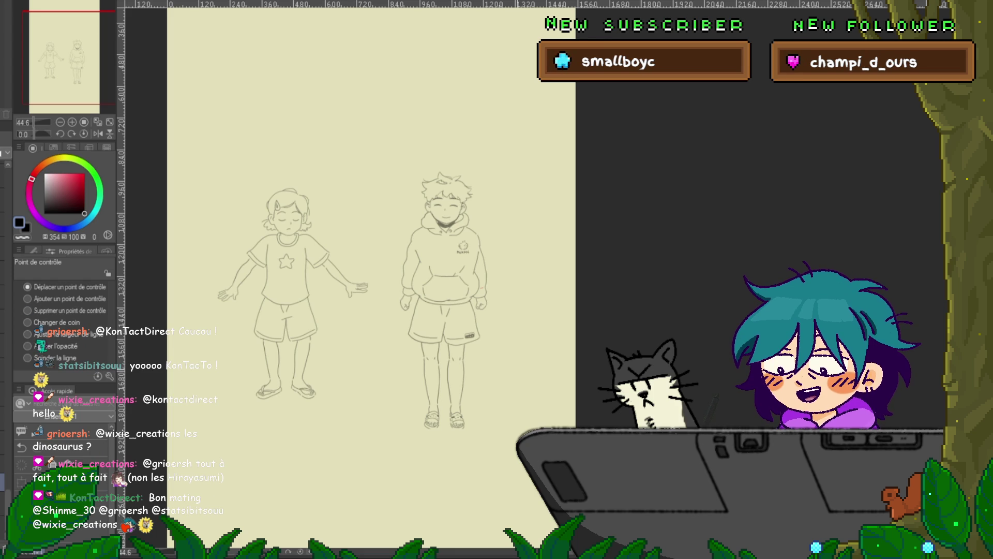
Step: Zoom in and centre the view on the boy in his MIKAN hoodie, shorts and sandals
scroll(362, 284, "up", 2)
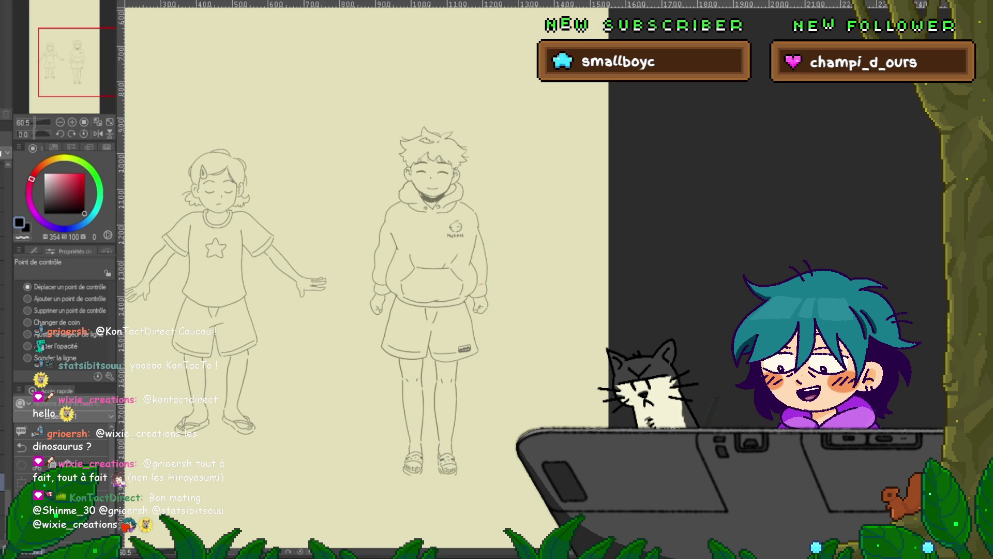
scroll(362, 285, "up", 2)
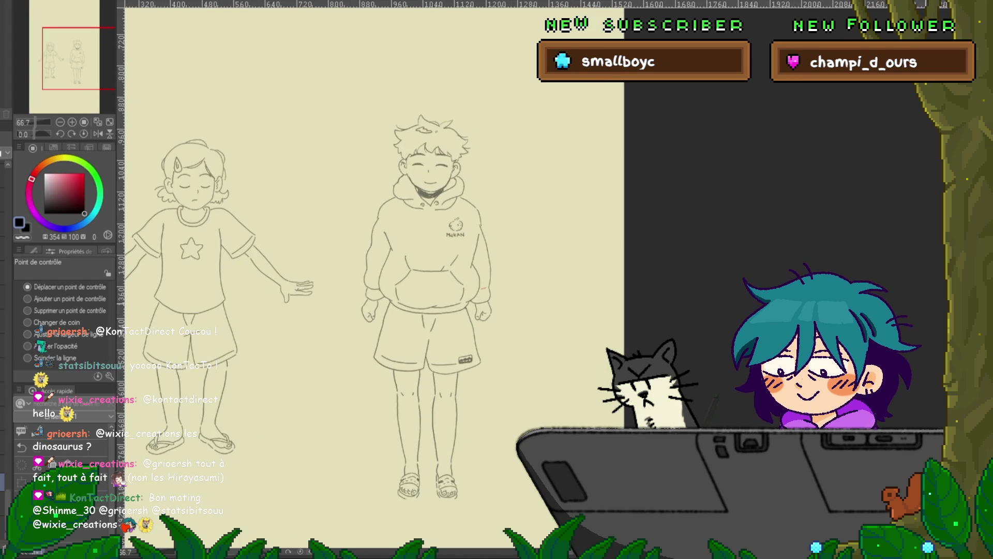
scroll(362, 284, "down", 1)
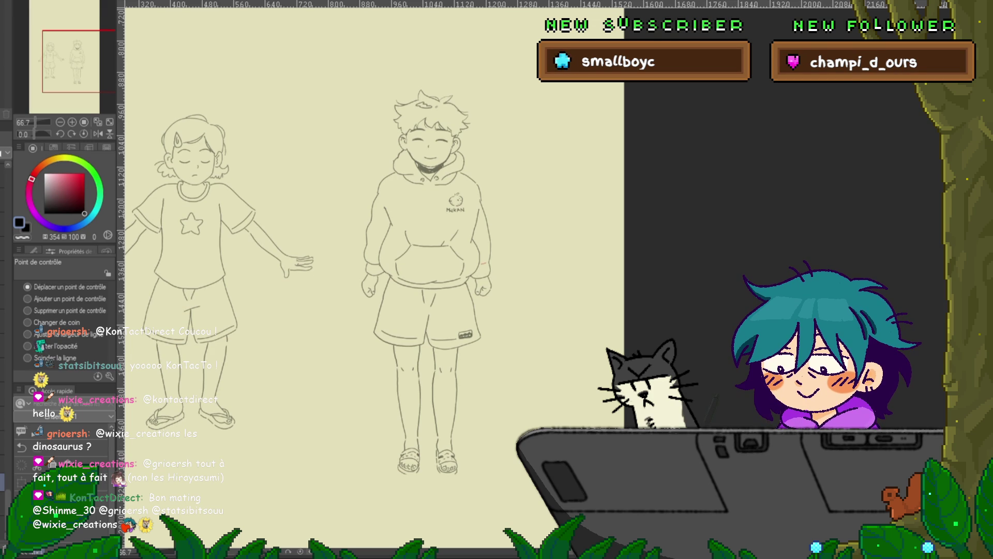
left_click_drag(362, 284, 315, 228)
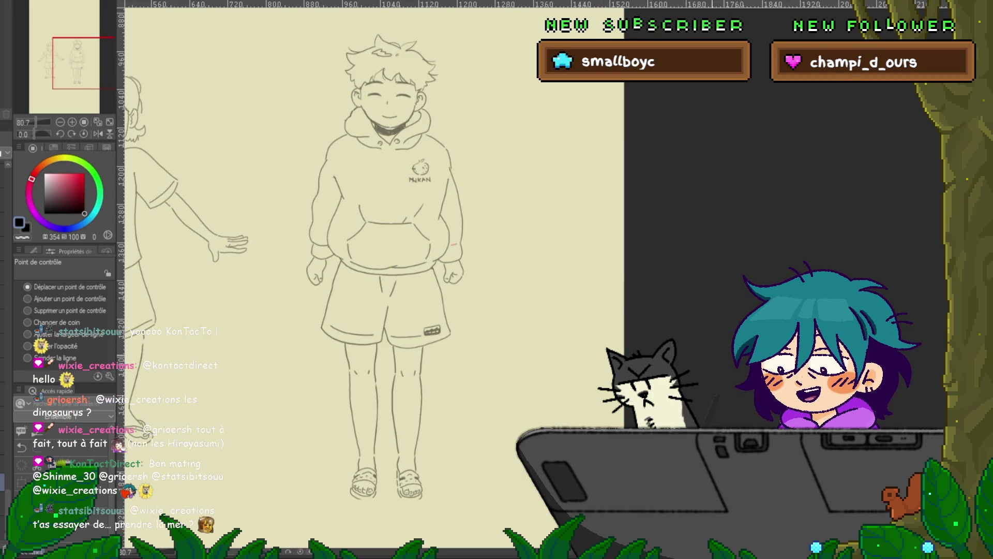
scroll(618, 346, "down", 1)
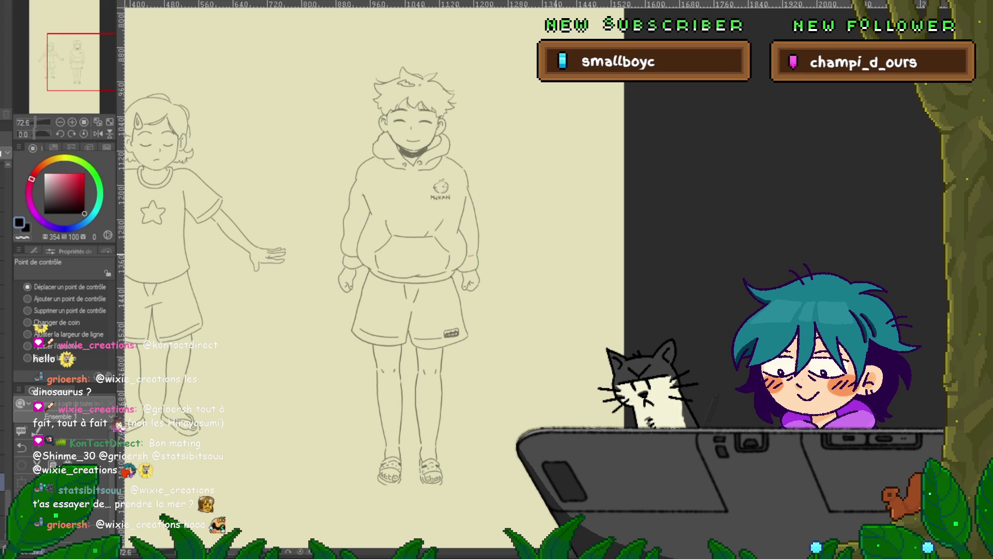
Step: Step through neighbouring frames to find the one with ghost outlines on the boy
key("ctrl+z")
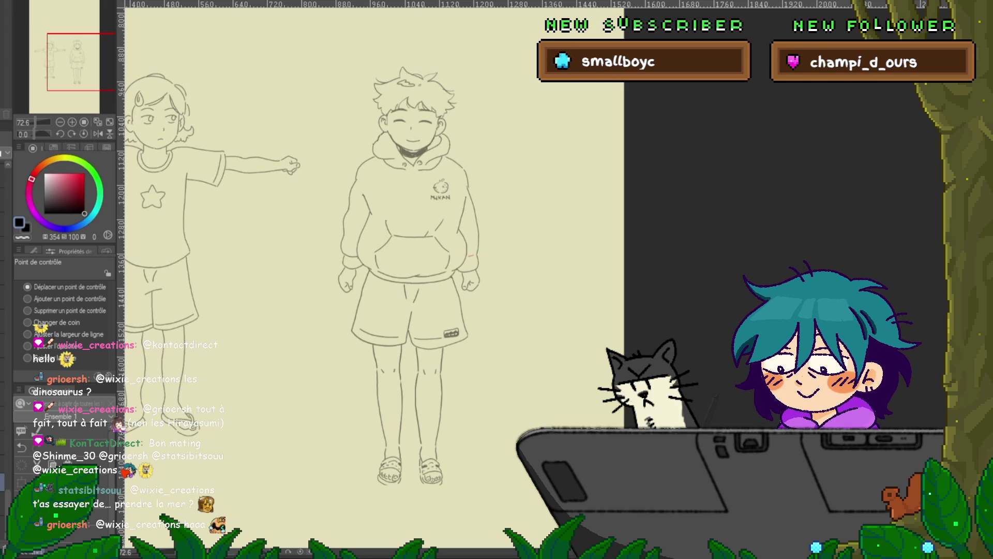
key("ctrl+z")
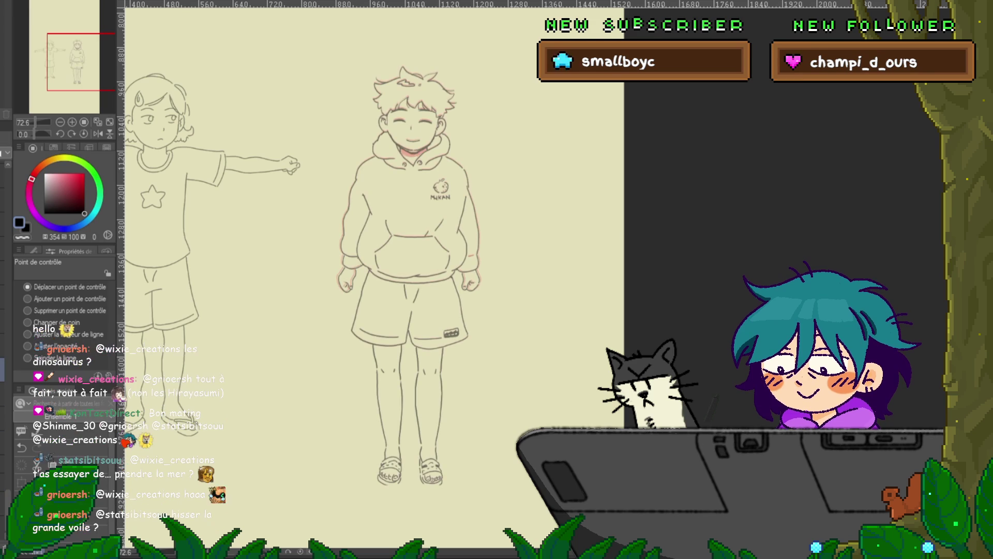
key("ctrl+z")
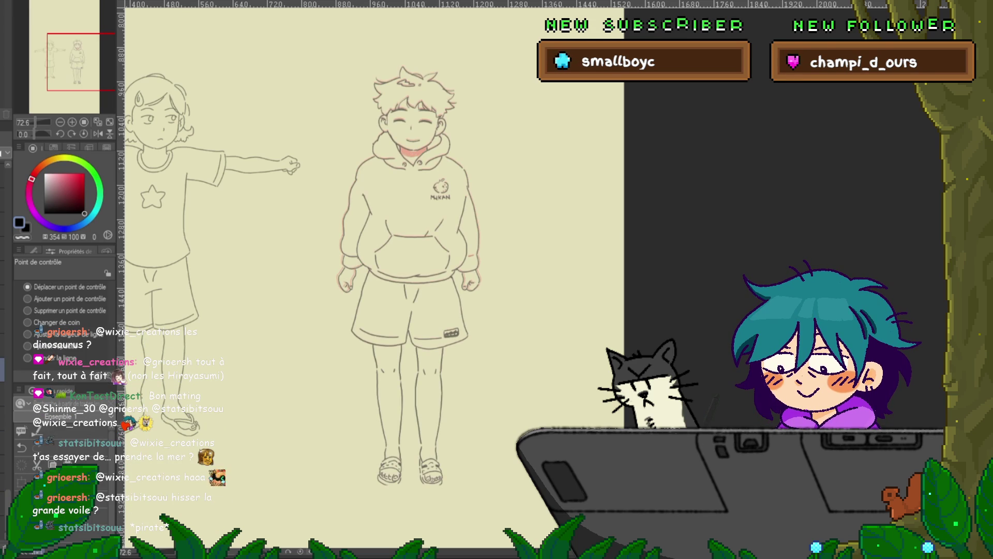
key("ctrl+z")
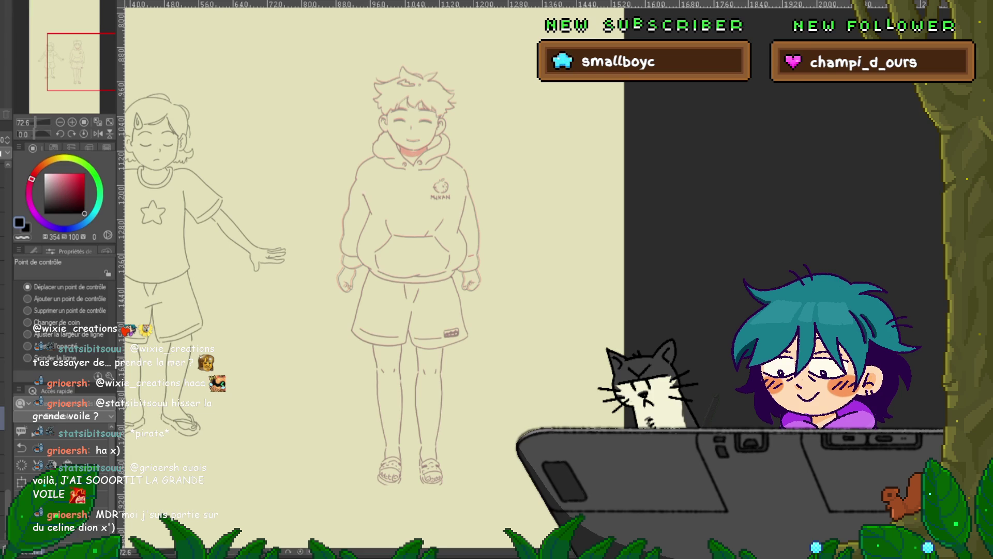
key("ctrl+z")
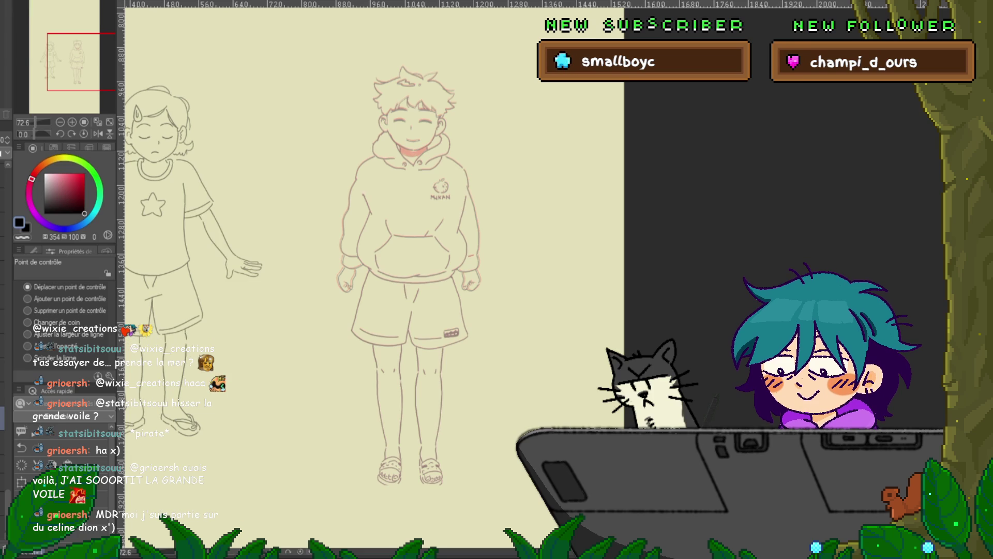
key("ctrl+z")
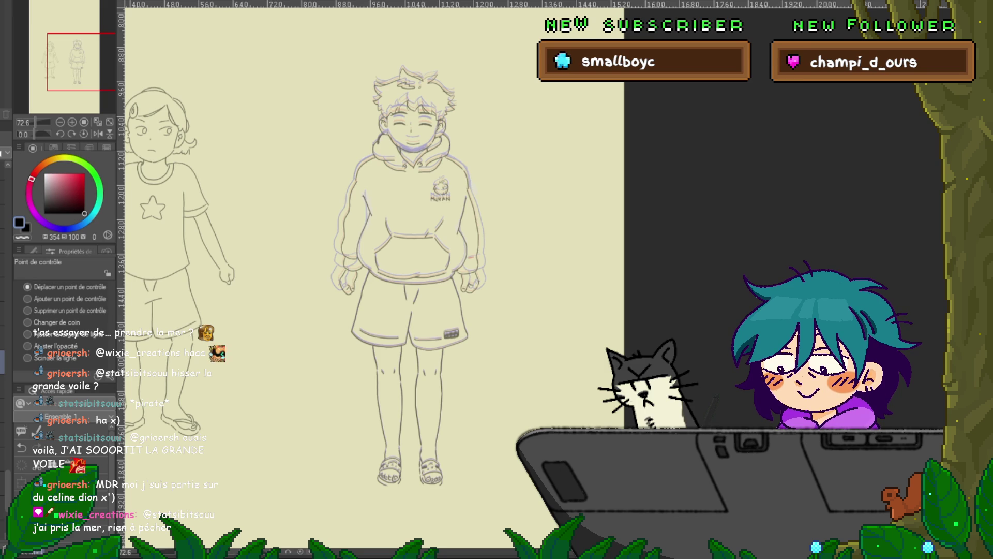
Step: Shade under the boy's chin dark grey and hide the doubled ghost outlines
left_click_drag(400, 150, 426, 151)
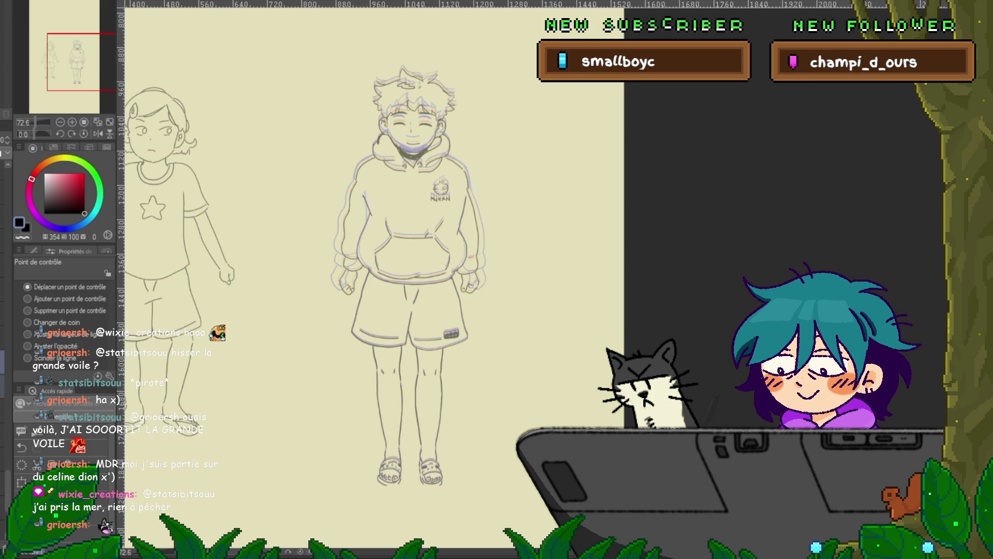
key("ctrl+z")
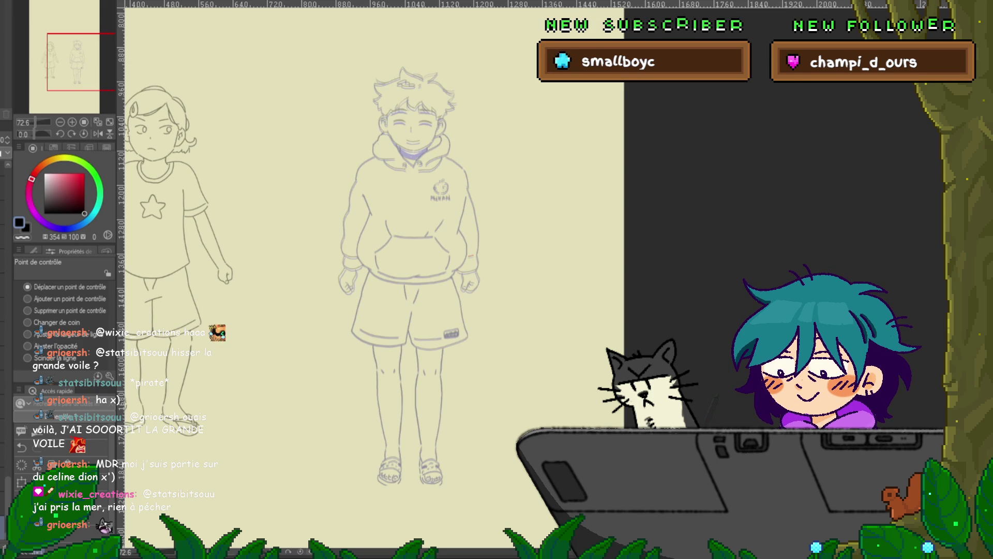
key("ctrl+z")
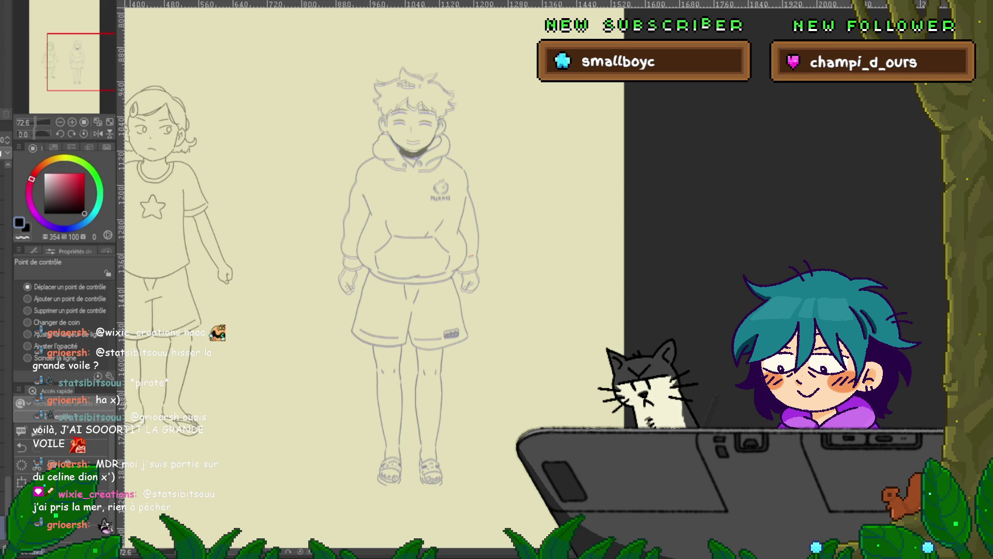
key("ctrl+z")
key("ctrl+z")
key("ctrl+z")
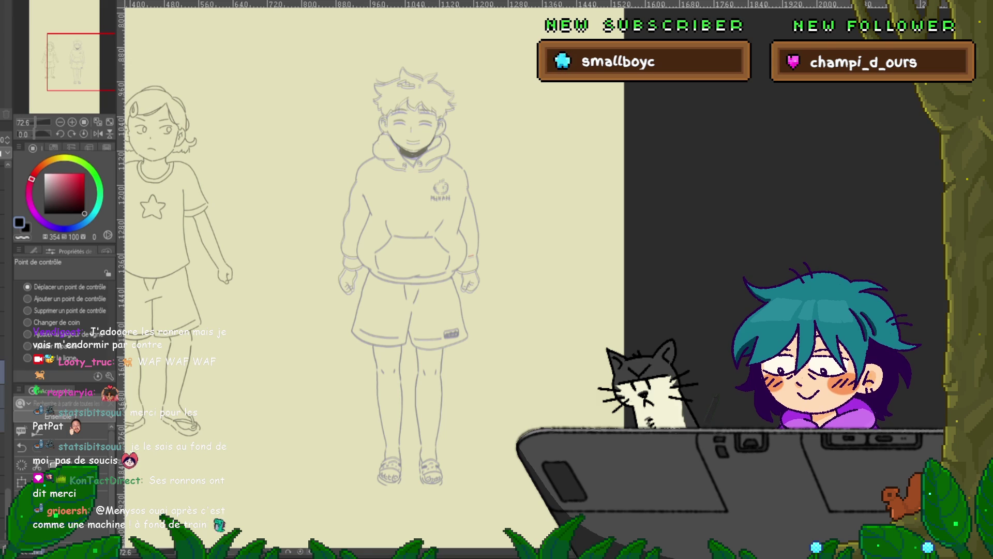
Step: Re-enable onion skin so the adjacent frame's faint coloured lines overlay the boy
key("ctrl+z")
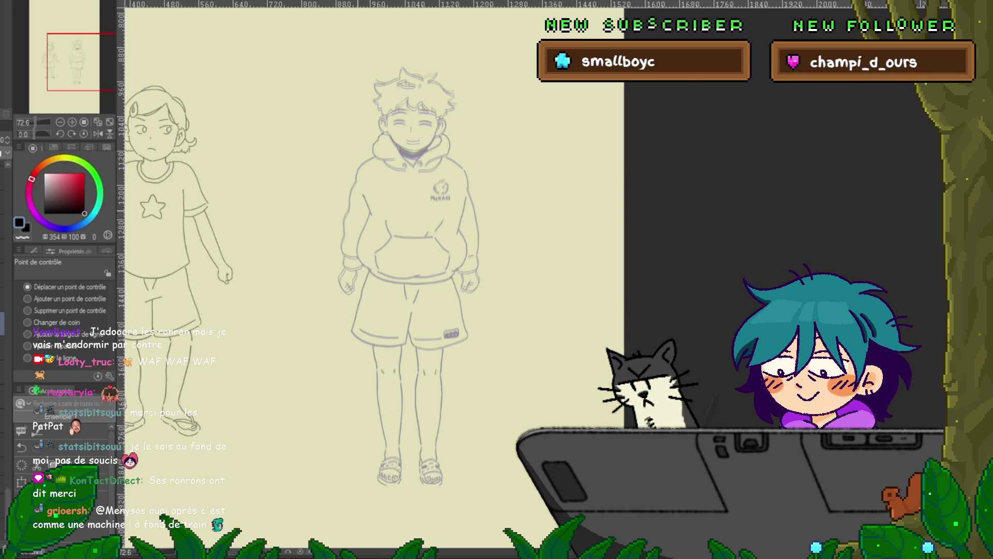
Step: Zoom in on the boy's head, hide the coloured guide lines, and undo two test strokes
scroll(414, 280, "up", 3)
scroll(421, 194, "up", 2)
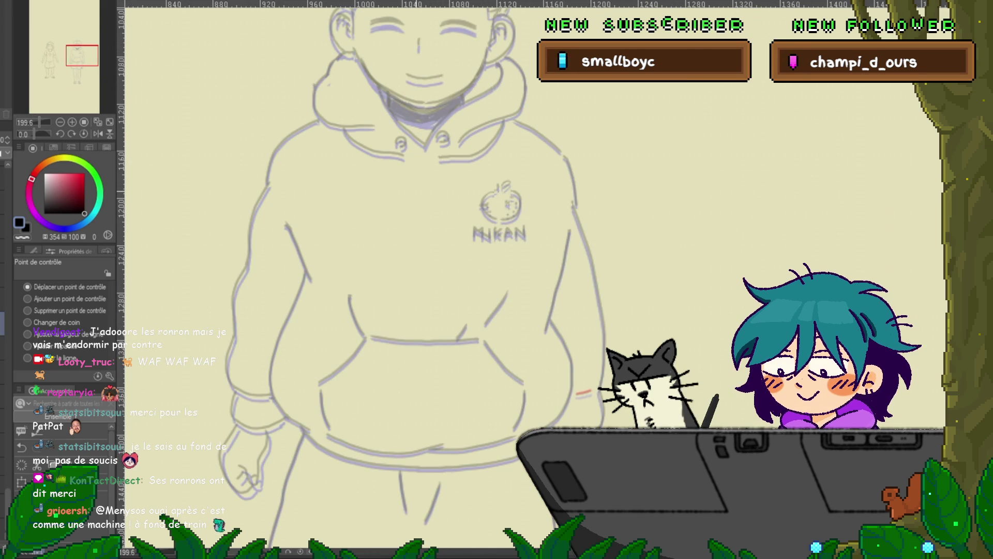
key("Delete")
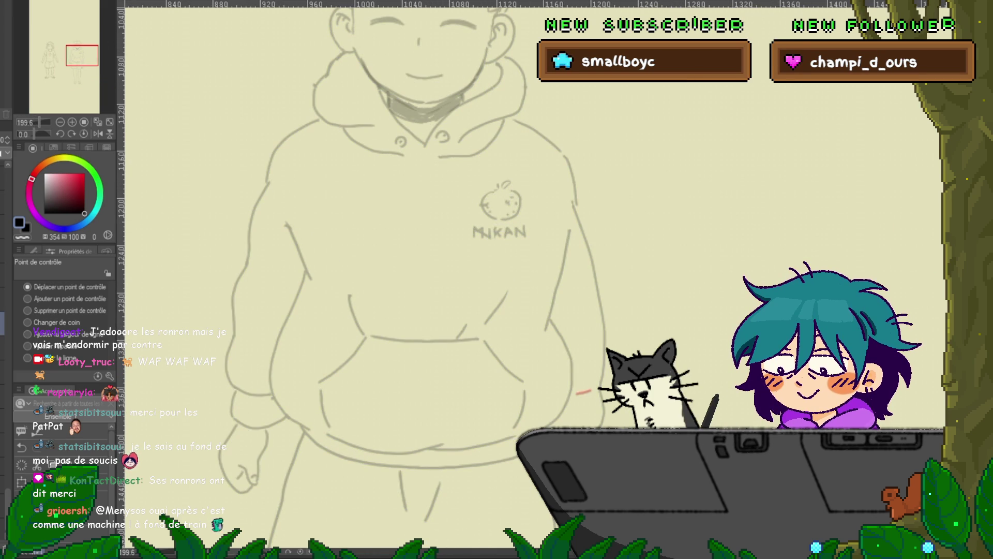
scroll(393, 259, "up", 4)
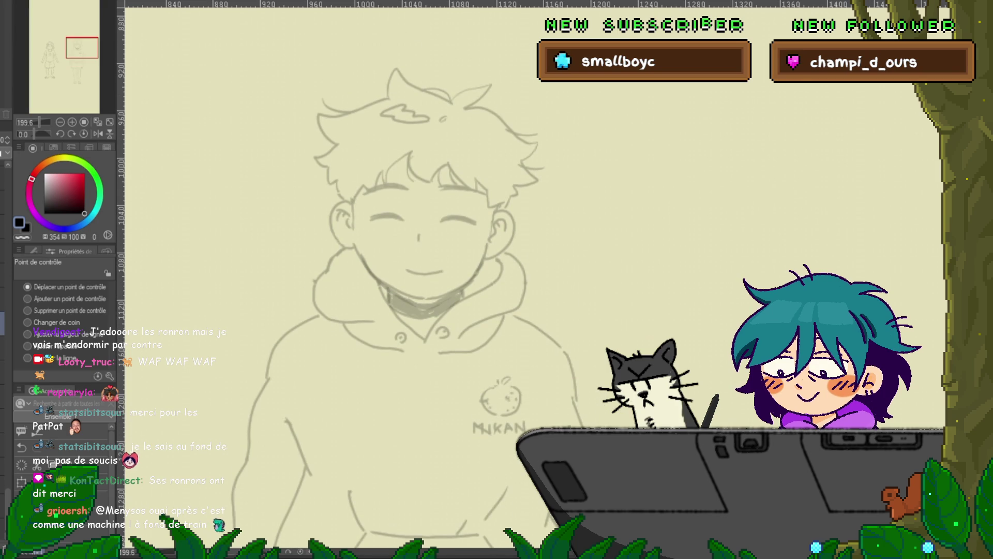
left_click_drag(548, 227, 584, 288)
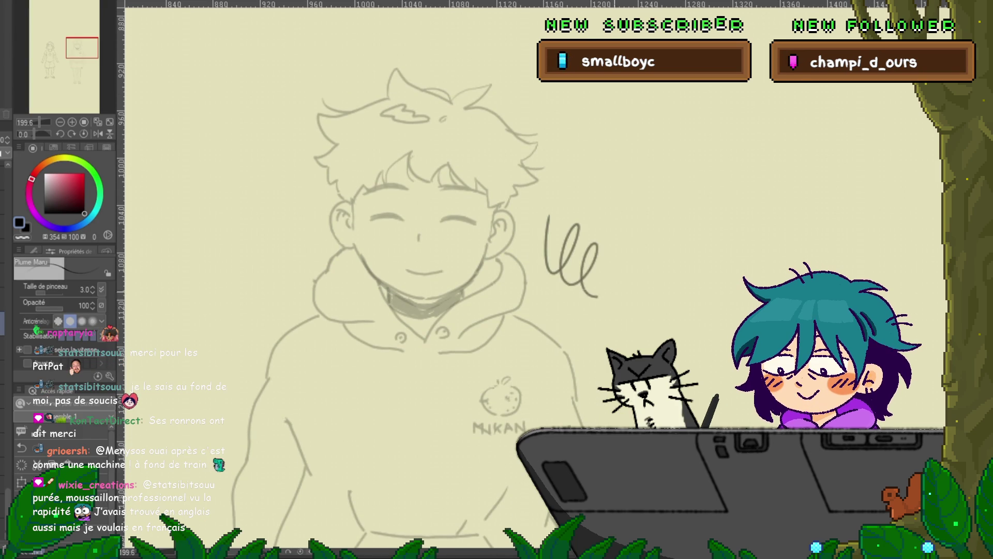
key("Delete")
mouse_move(570, 228)
left_mouse_down()
mouse_move(587, 273)
mouse_move(618, 225)
left_mouse_up()
key("Delete")
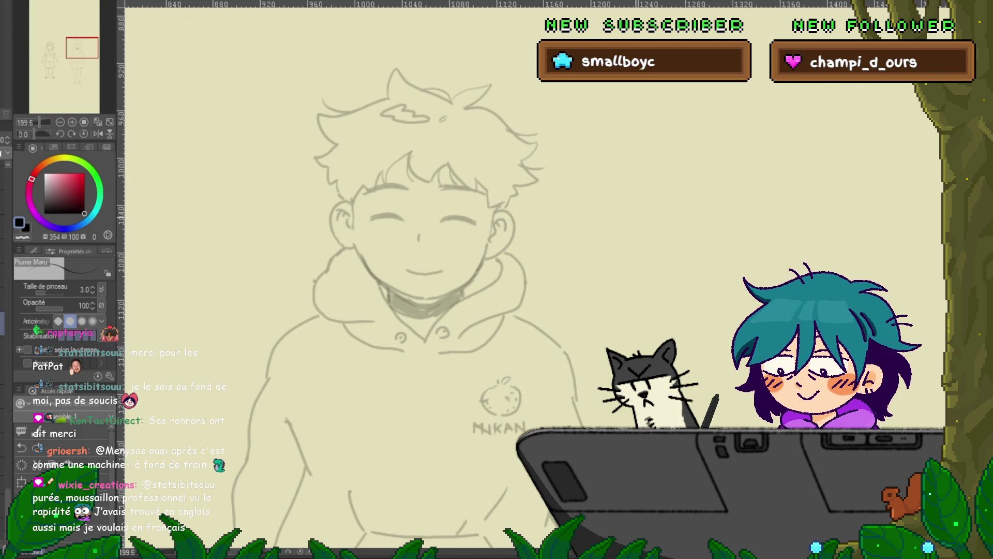
Step: Flip between frames to compare the hoodie lines, ending on the faint sketch frame
key("ctrl+z")
key("ctrl+y")
key("ctrl+z")
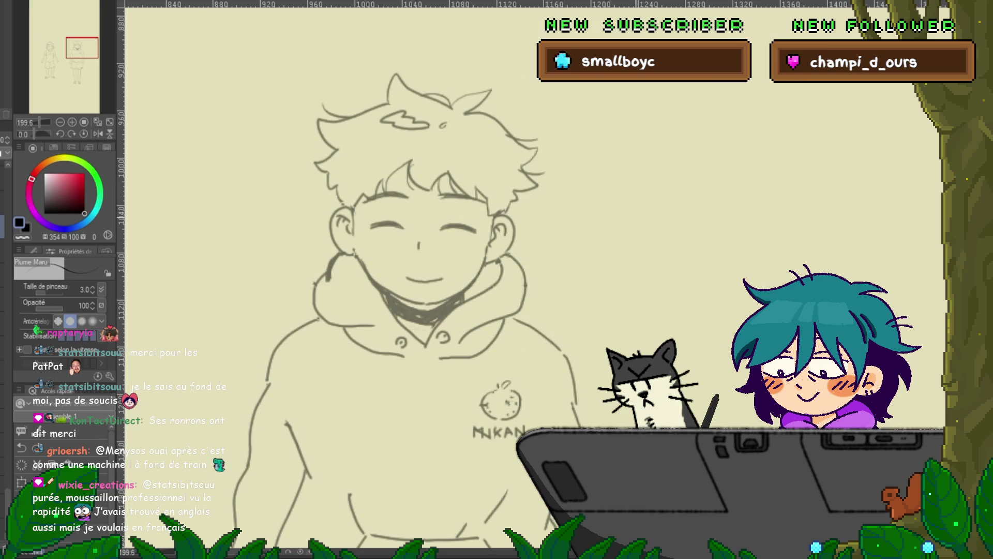
key("ctrl+z")
key("ctrl+y")
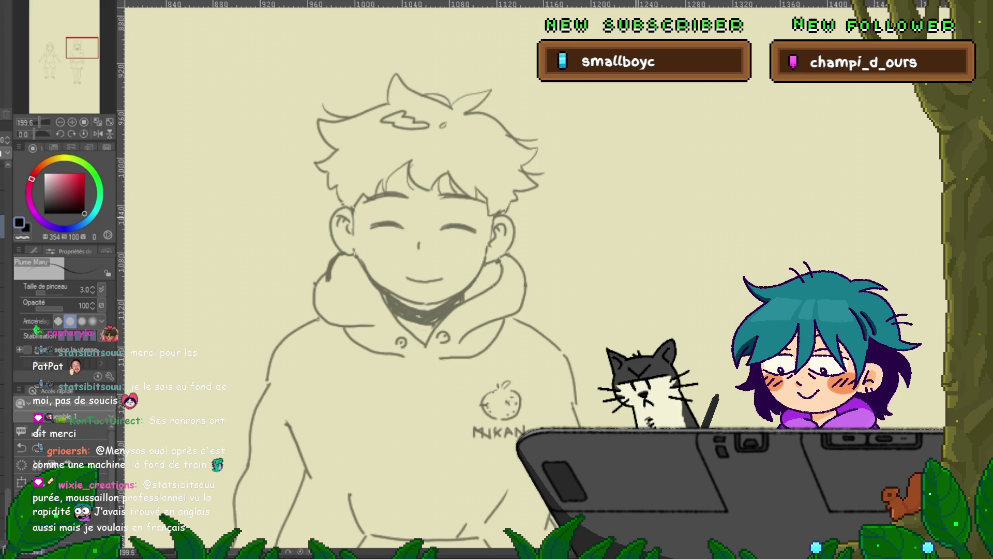
key("ctrl+z")
key("ctrl+y")
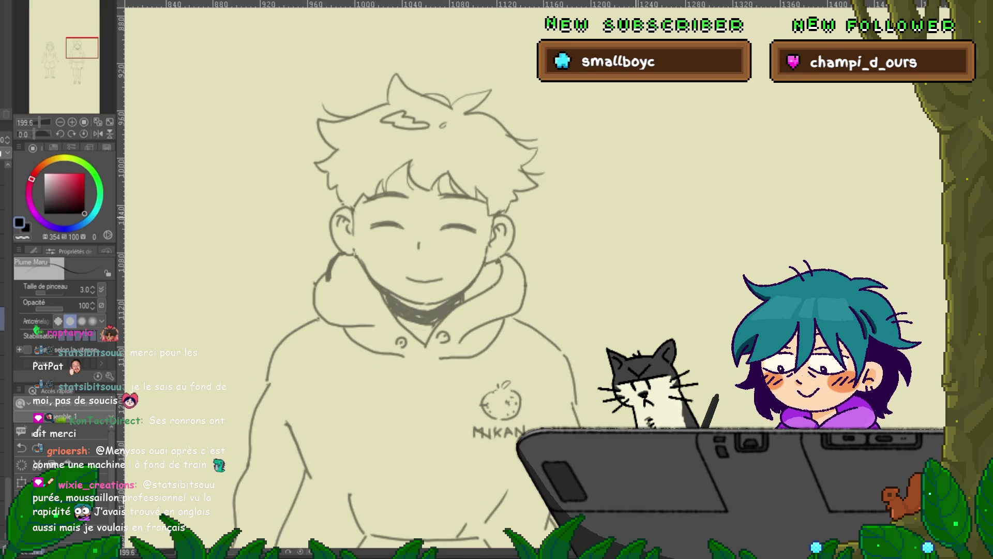
key("ctrl+z")
key("ctrl+y")
key("ctrl+z")
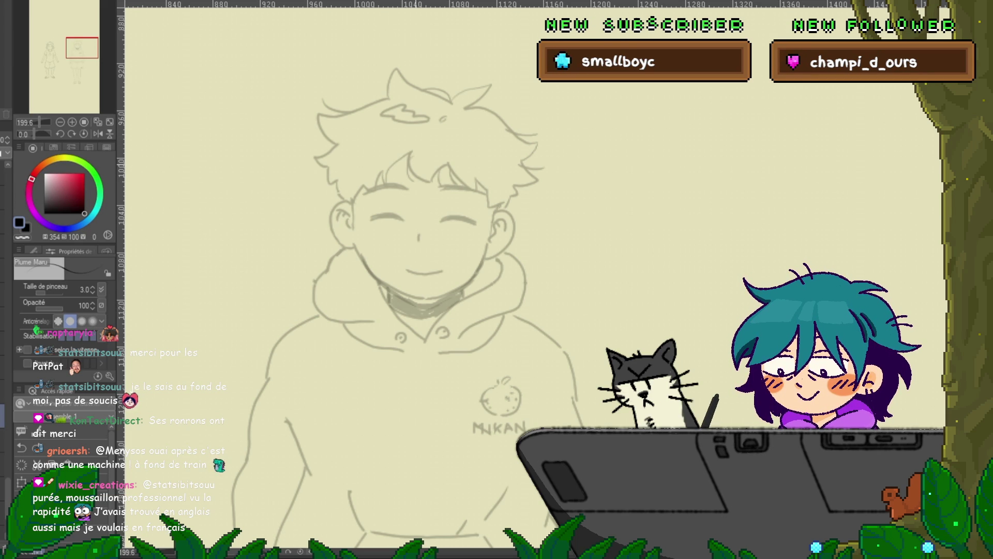
Step: Trace the boy's hair outline in three strokes over the sketch and bring the whole hoodie into view
mouse_move(412, 152)
left_mouse_down()
mouse_move(429, 182)
mouse_move(441, 171)
left_mouse_up()
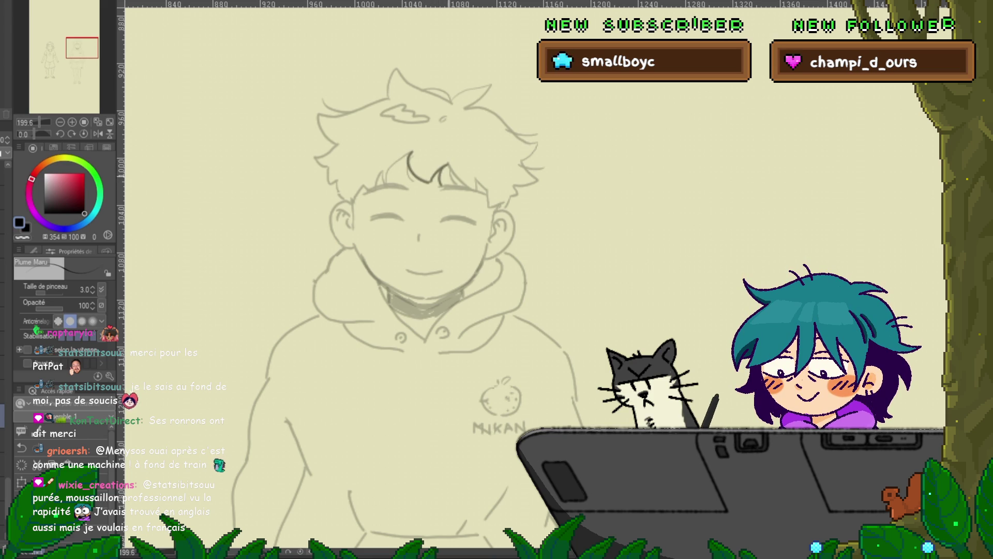
left_click_drag(451, 168, 472, 187)
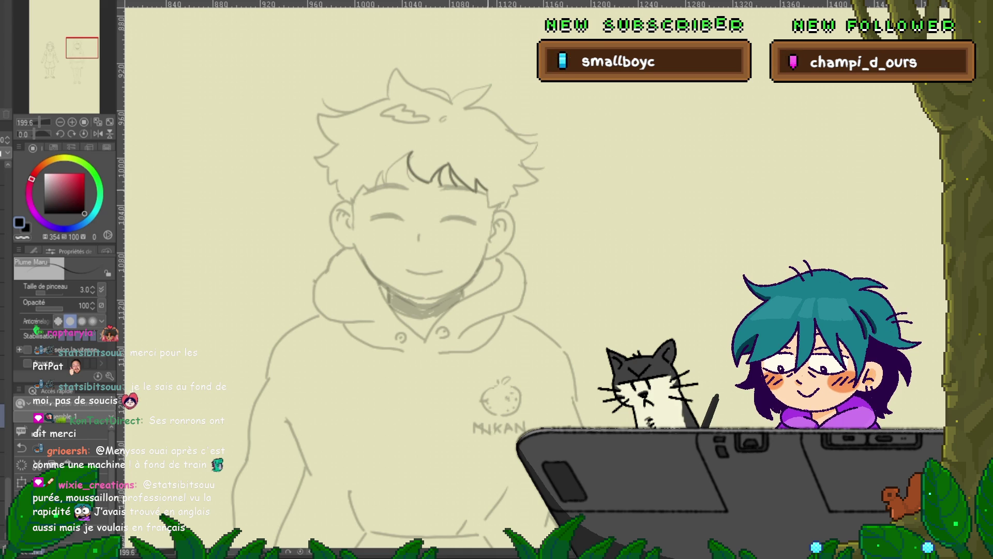
left_click_drag(487, 192, 508, 204)
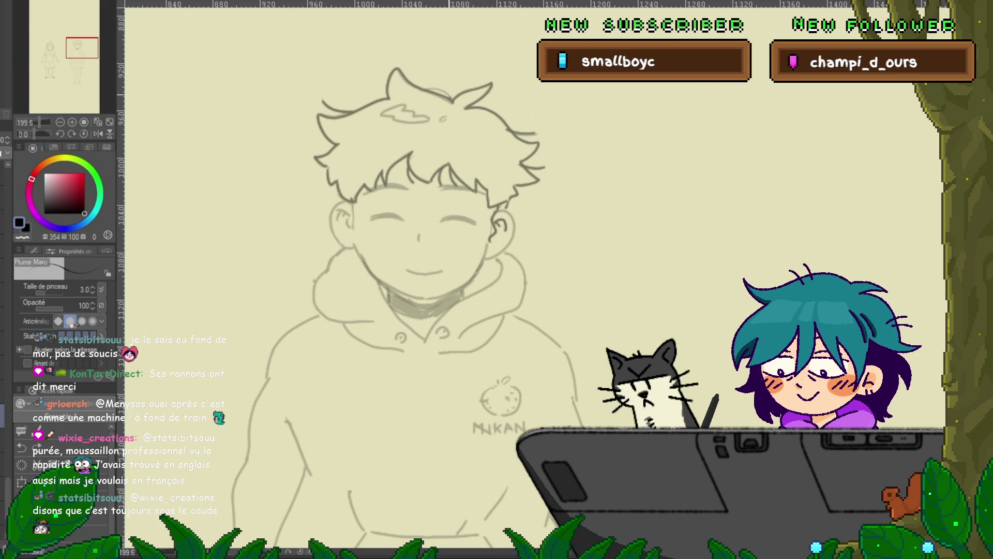
left_click_drag(362, 259, 322, 209)
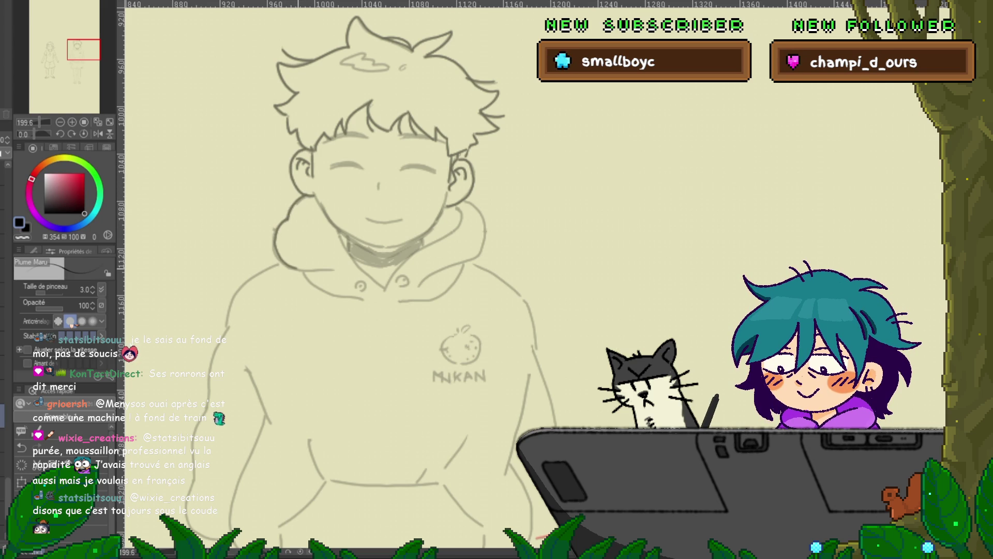
Step: Remove the last ink stroke along the hood's edge and zoom out slightly
key("ctrl+z")
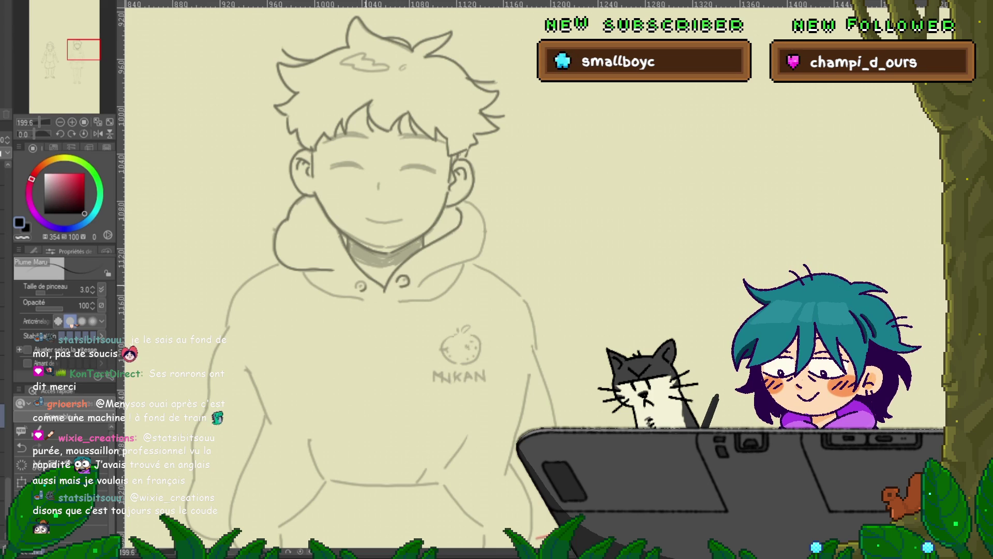
scroll(533, 279, "down", 3)
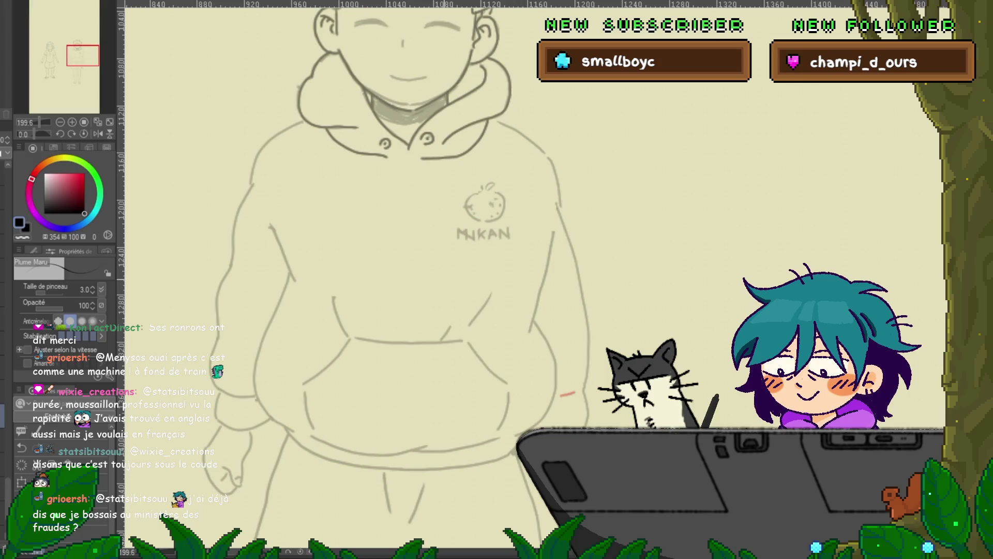
Step: Ink over the boy's left sleeve line and add a short stroke at its lower end
scroll(533, 279, "left", 2)
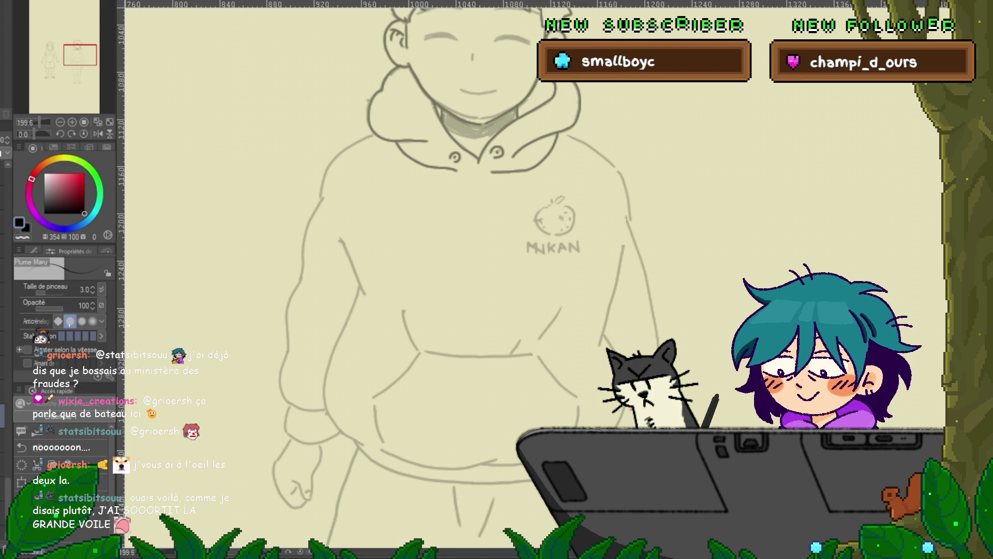
scroll(414, 279, "down", 2)
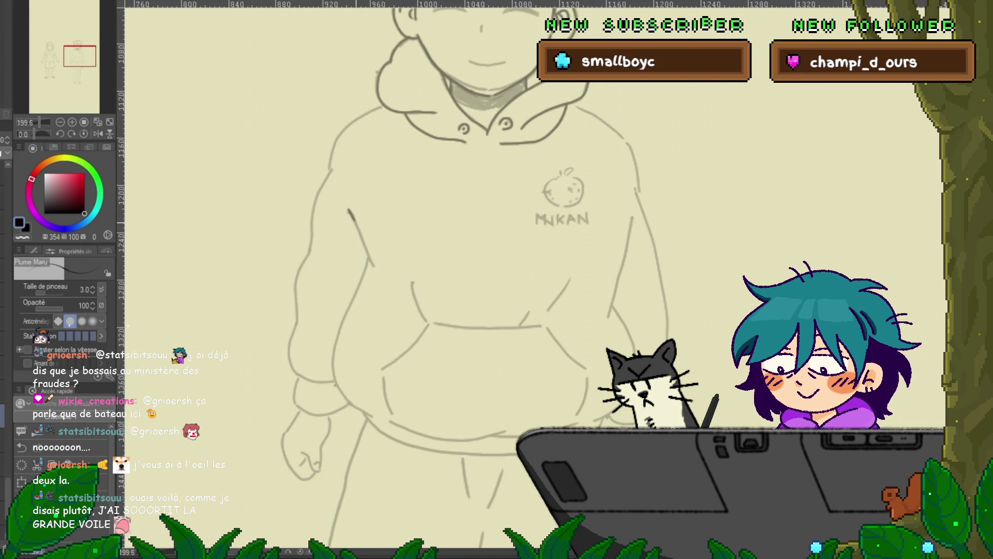
left_click_drag(348, 210, 376, 267)
scroll(413, 279, "down", 3)
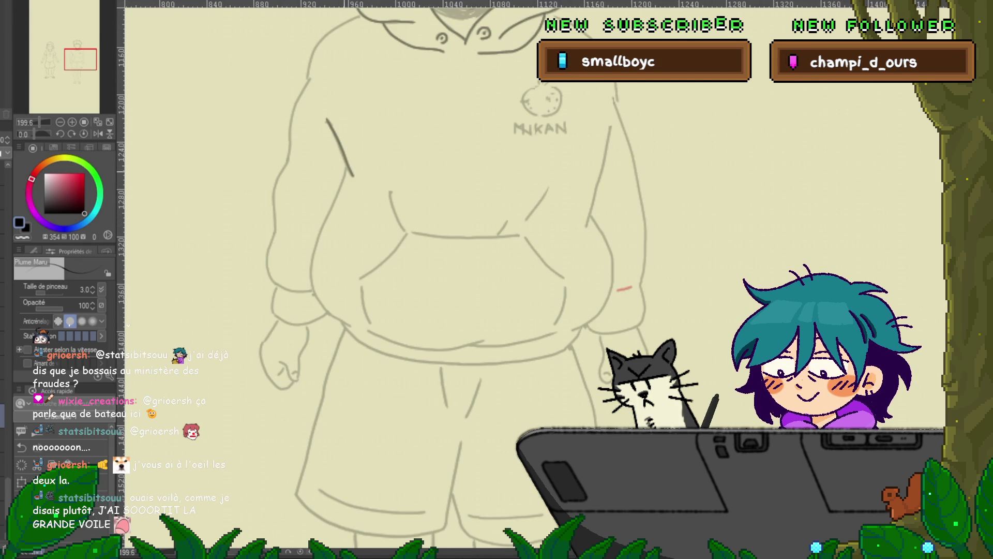
left_click_drag(349, 164, 326, 309)
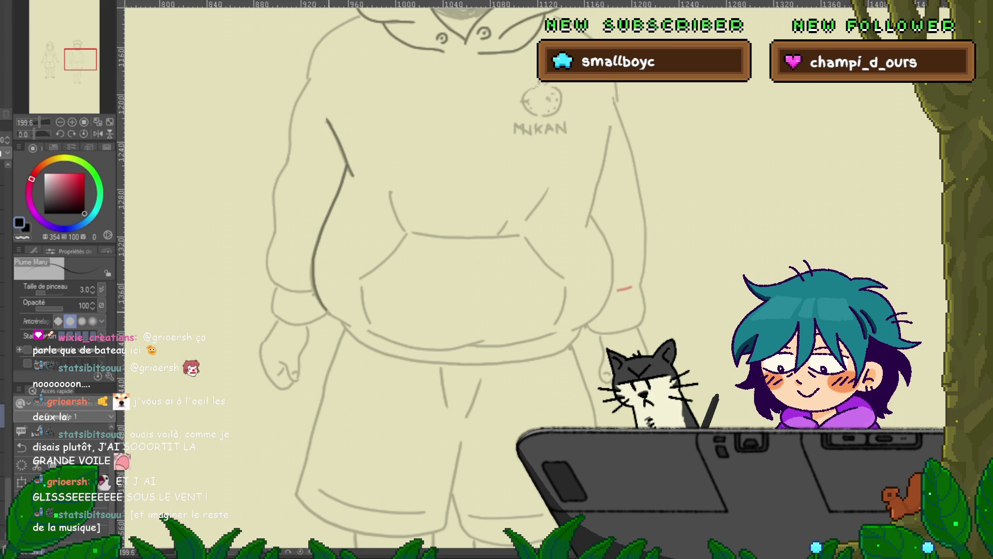
scroll(380, 274, "down", 10)
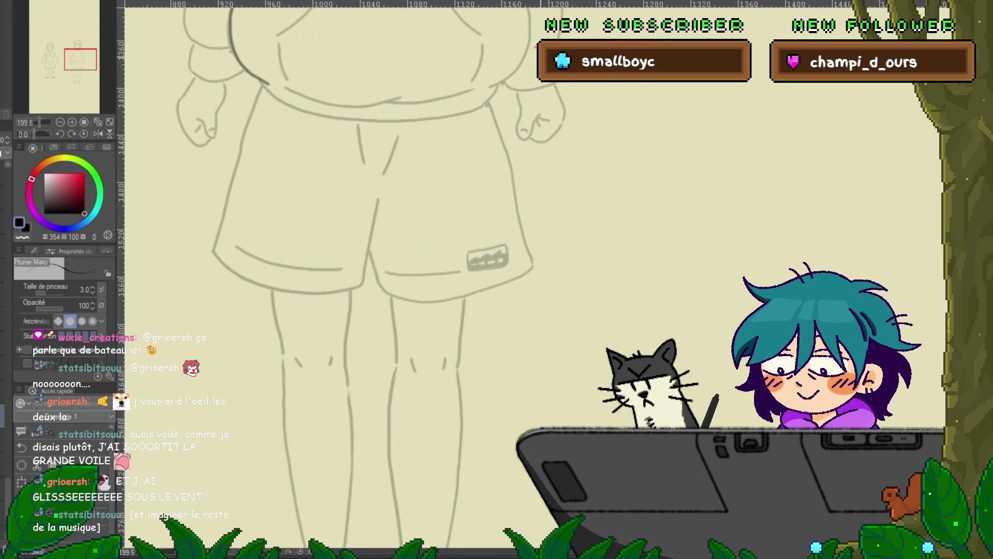
scroll(380, 274, "down", 5)
scroll(380, 274, "up", 20)
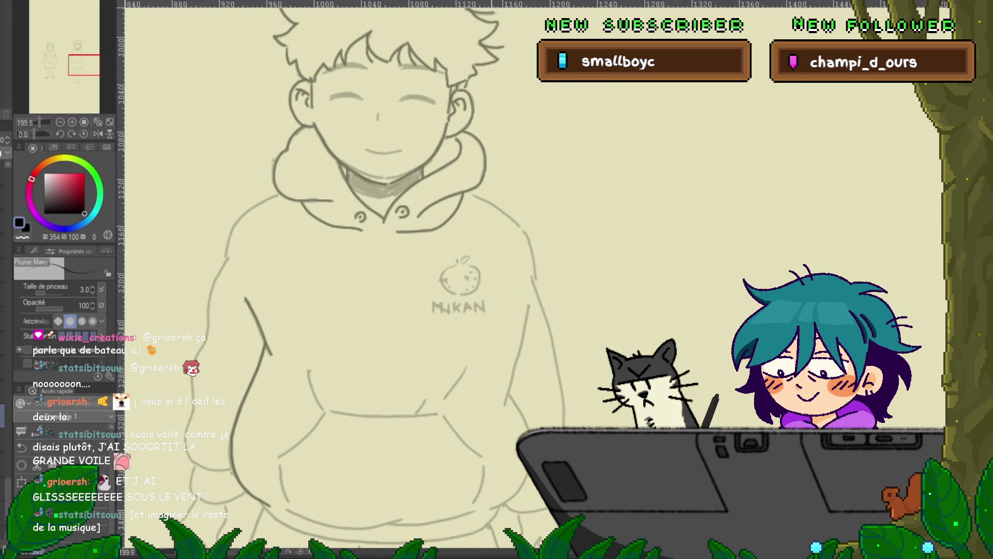
scroll(380, 274, "up", 1)
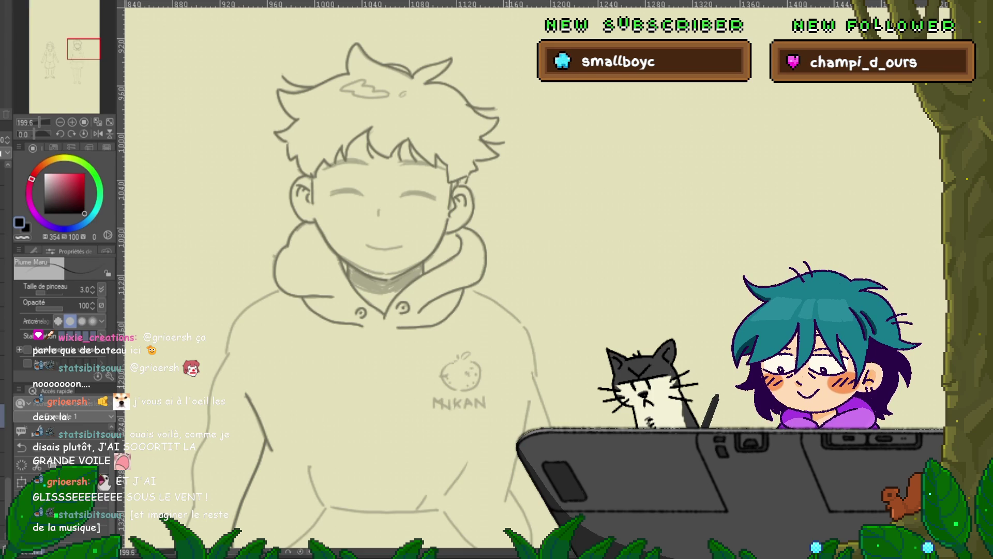
scroll(362, 280, "down", 3)
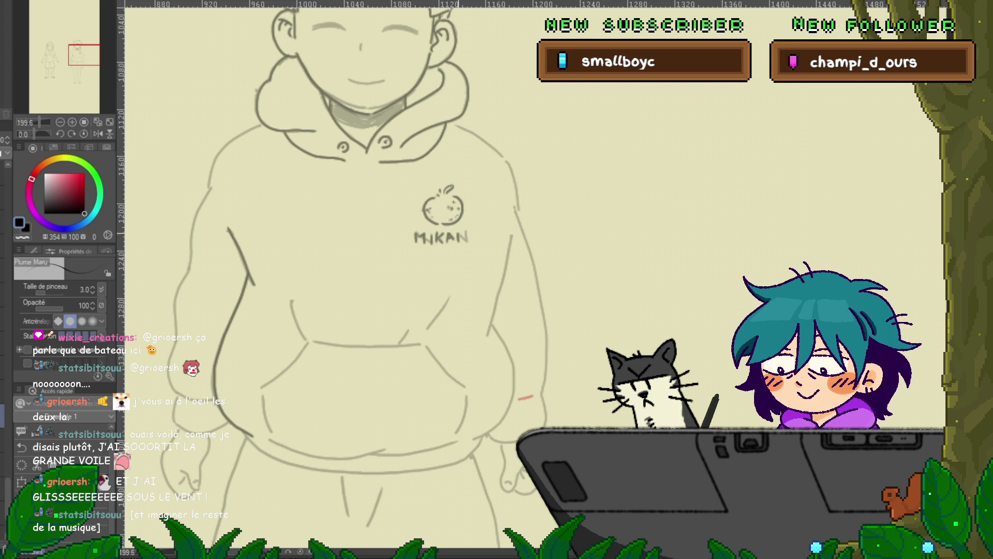
Step: Ink the hoodie's right side line downward toward the waist
left_click_drag(362, 362, 385, 268)
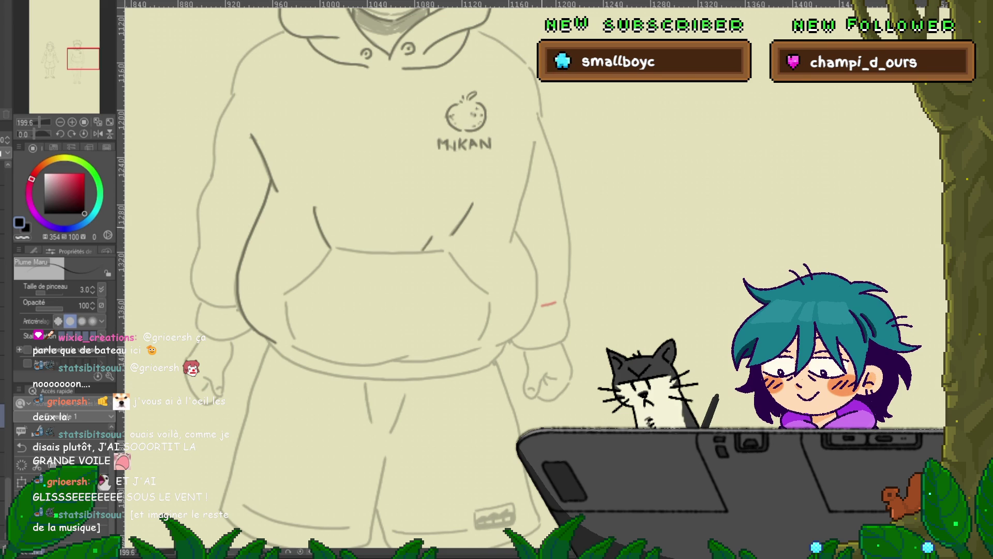
left_click_drag(385, 268, 296, 265)
left_click_drag(441, 165, 421, 237)
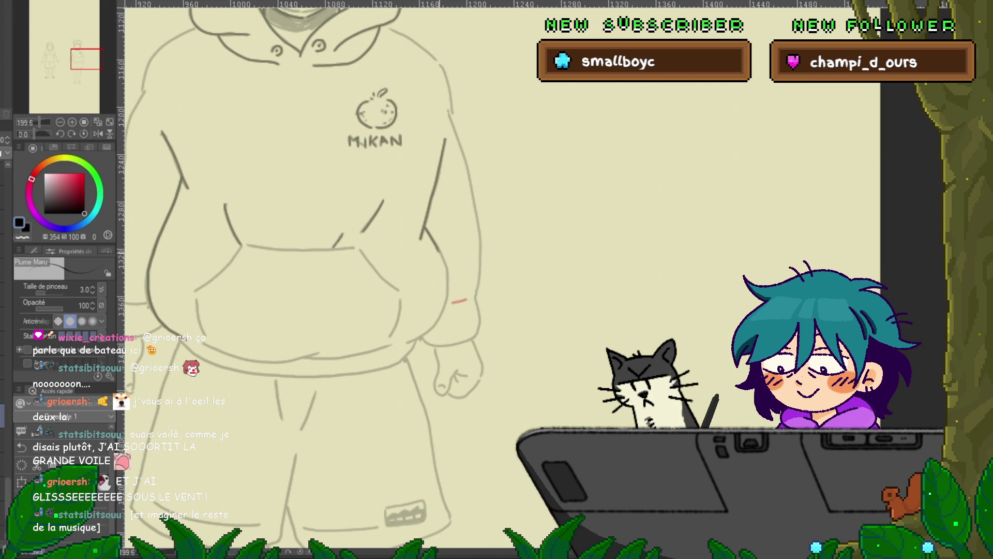
left_click_drag(425, 230, 448, 283)
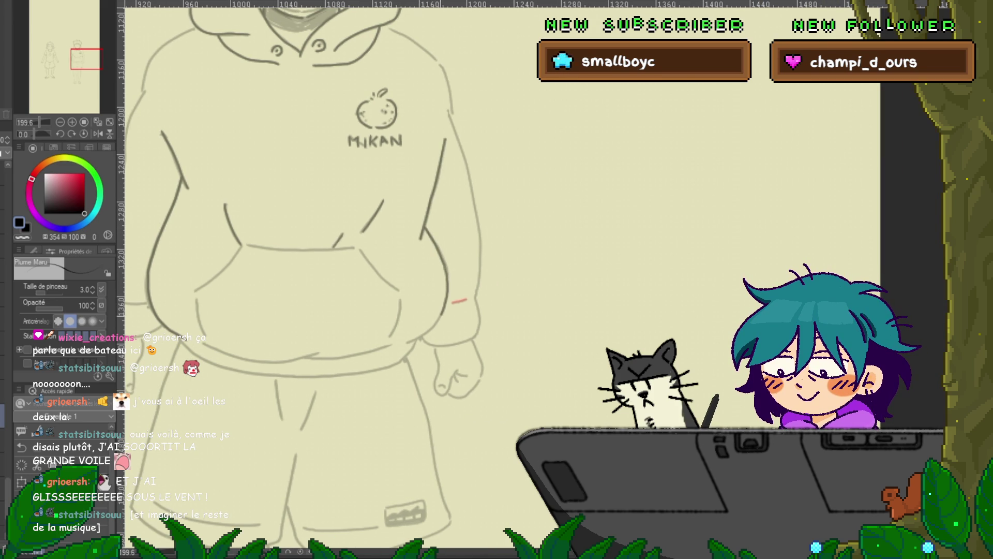
scroll(305, 284, "down", 2)
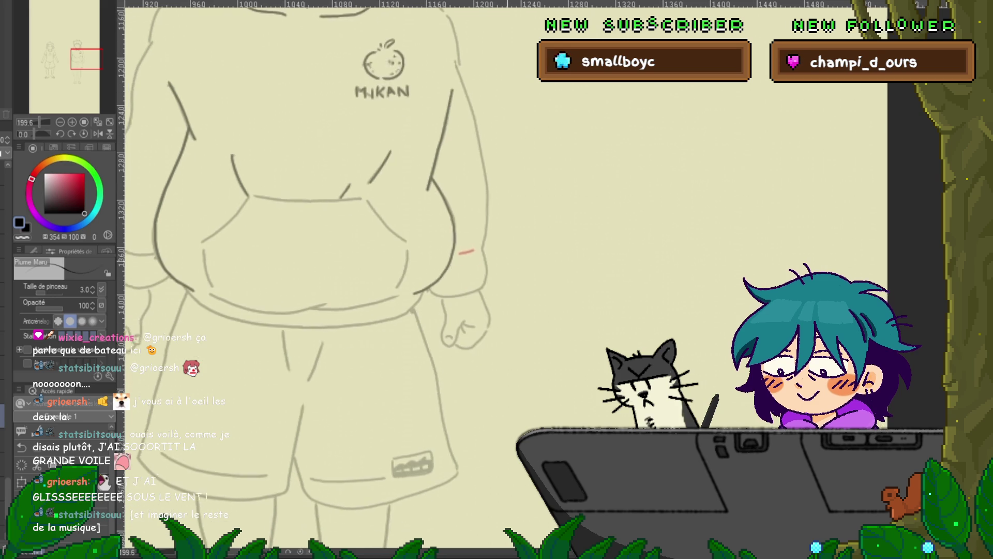
Step: Draw the hoodie's bottom hem line above the shorts, with a short stroke at its right end
left_click_drag(310, 258, 385, 229)
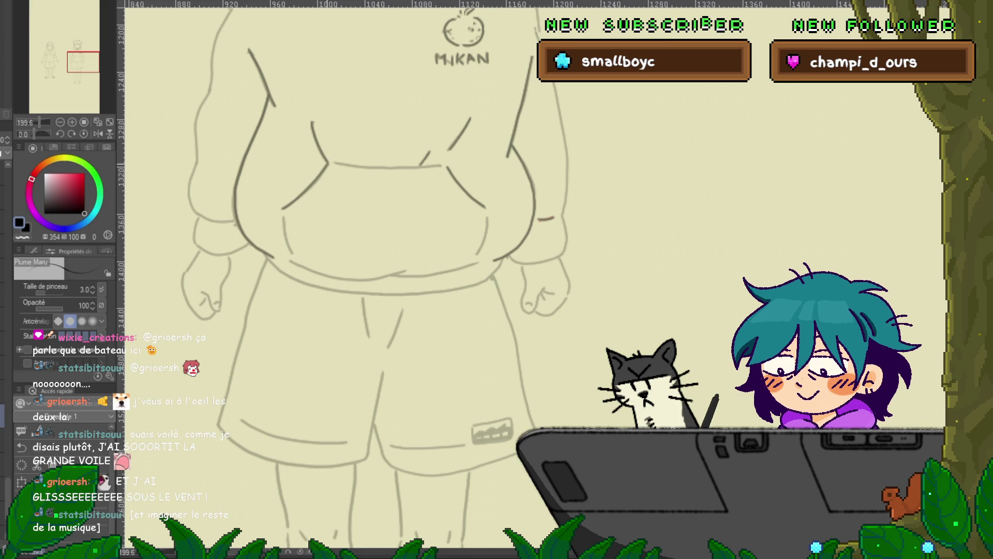
left_click_drag(363, 259, 422, 362)
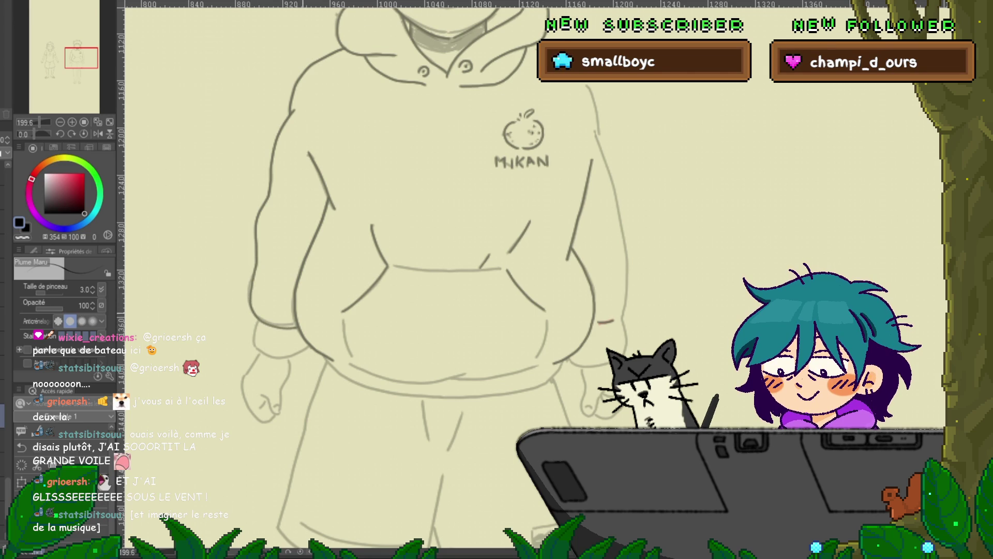
scroll(436, 274, "down", 3)
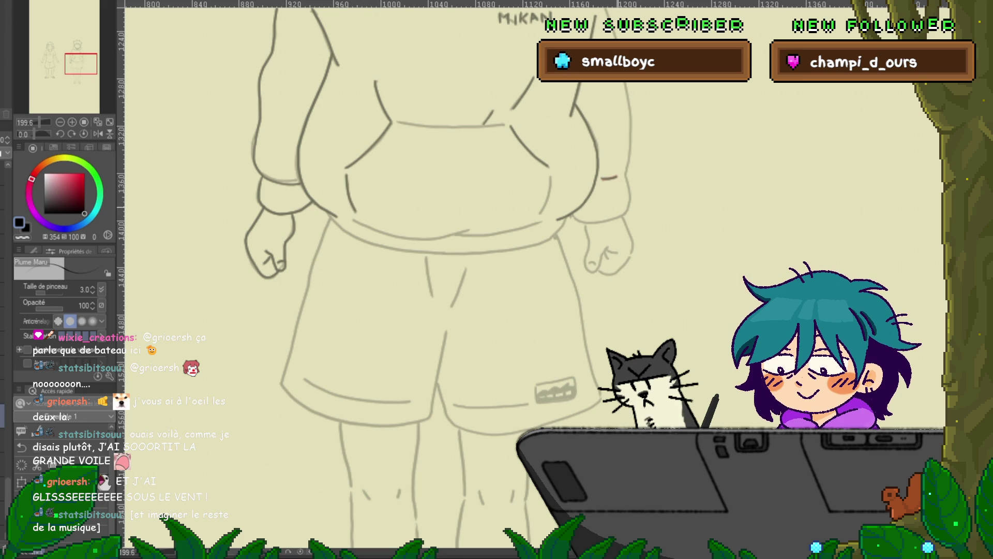
left_click_drag(362, 258, 276, 282)
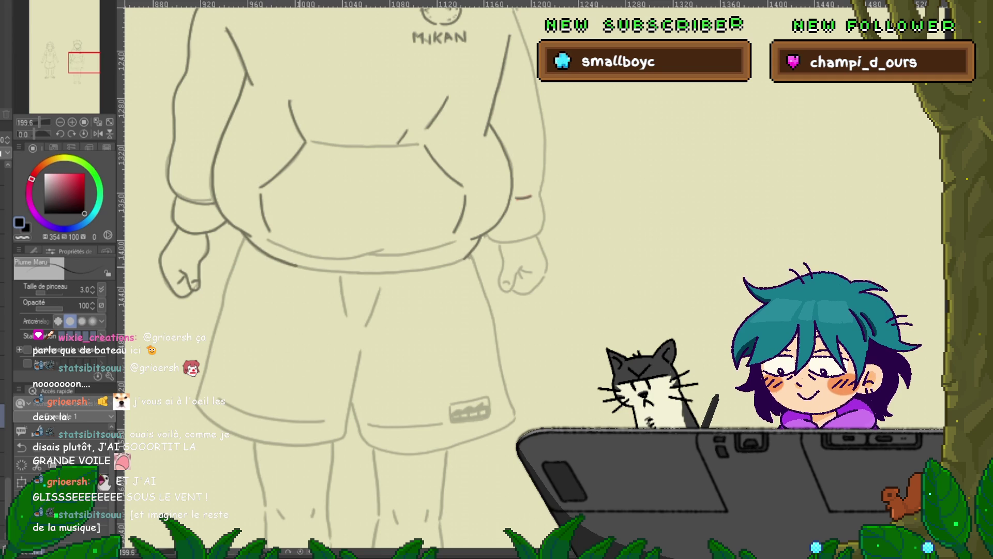
left_click_drag(320, 270, 466, 258)
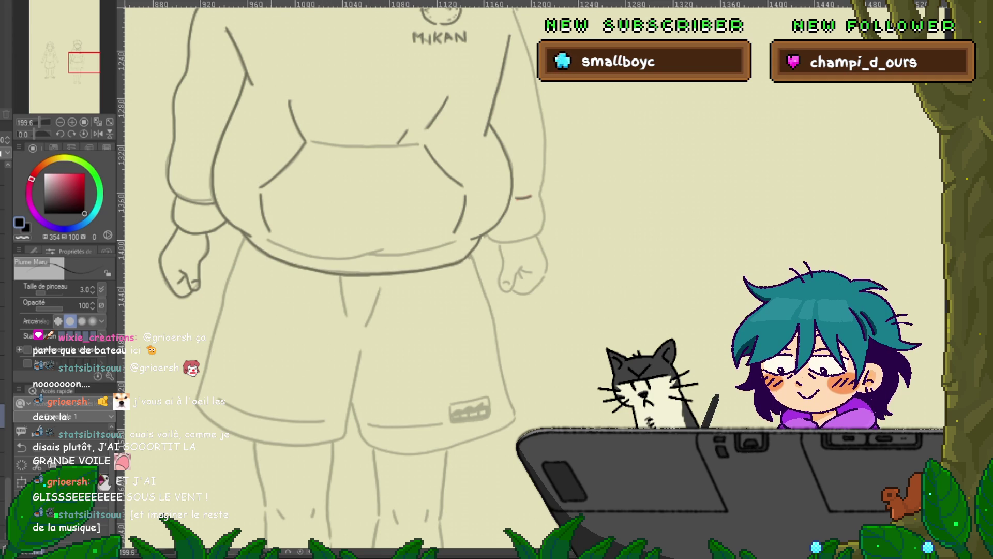
mouse_move(267, 238)
left_mouse_down()
mouse_move(331, 256)
mouse_move(388, 249)
left_mouse_up()
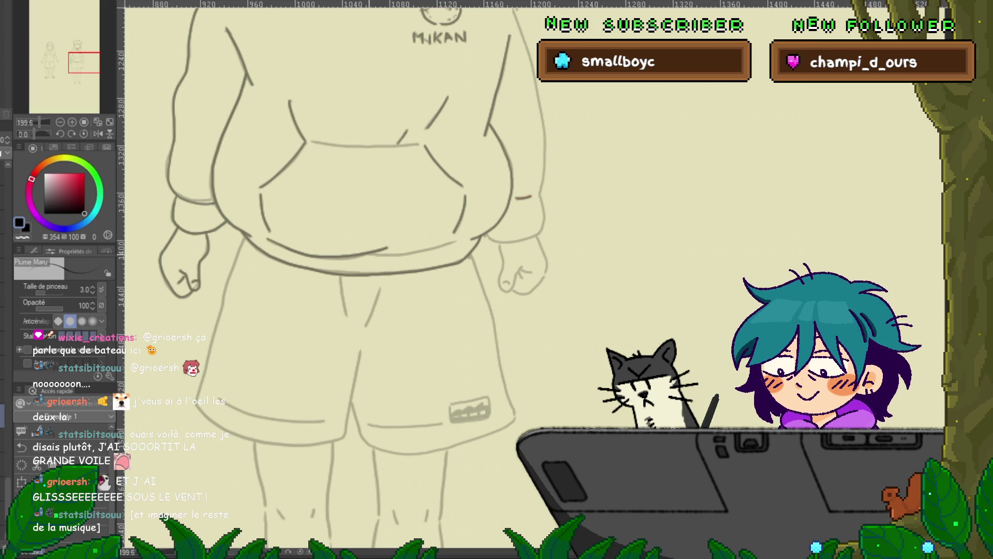
left_click_drag(445, 247, 458, 239)
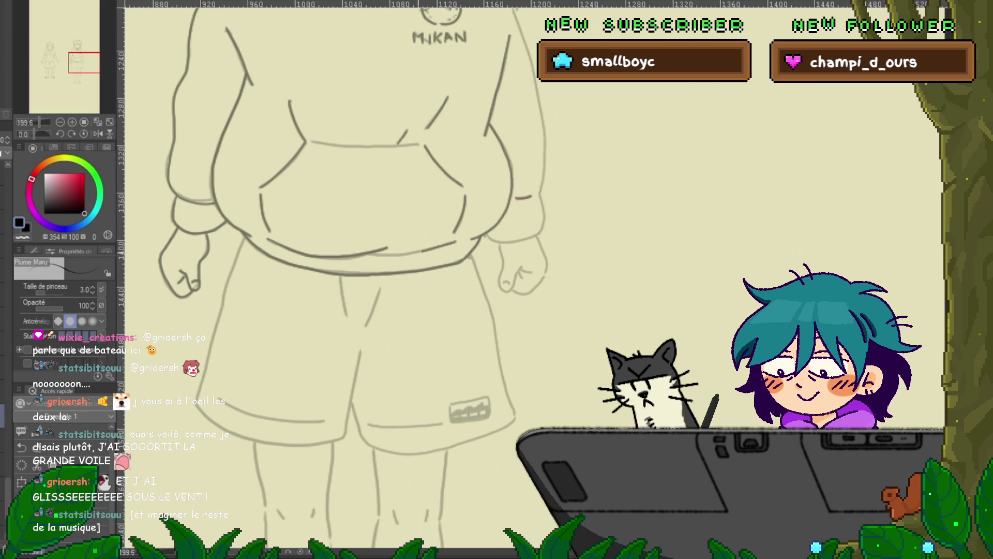
Step: Delete three control points from the hoodie's hem line with the Control Point tool
key("y")
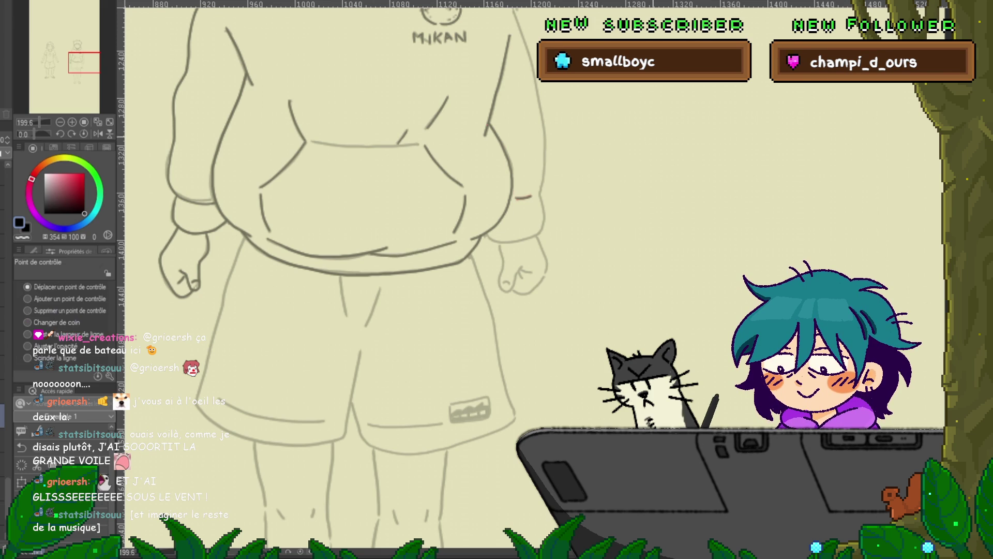
left_click(27, 310)
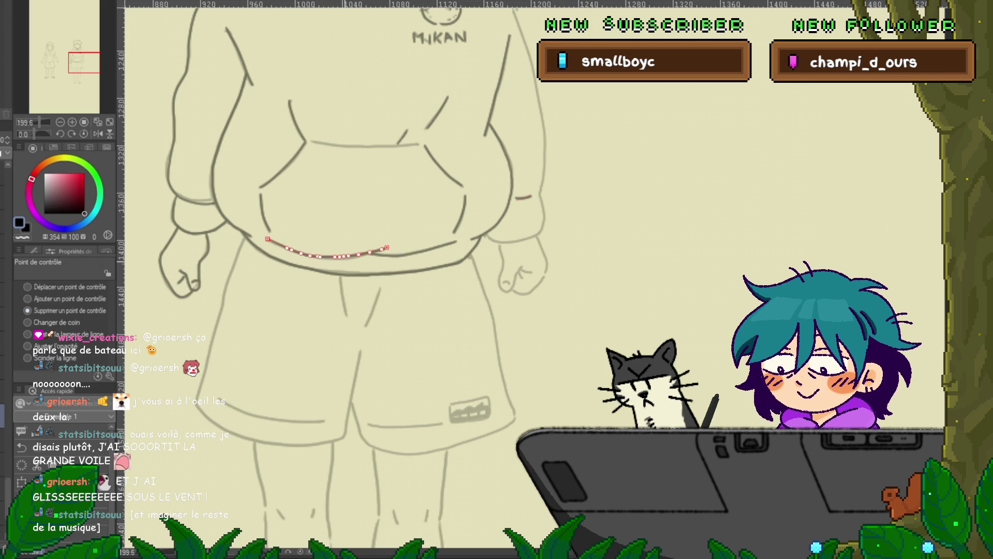
left_click(347, 274)
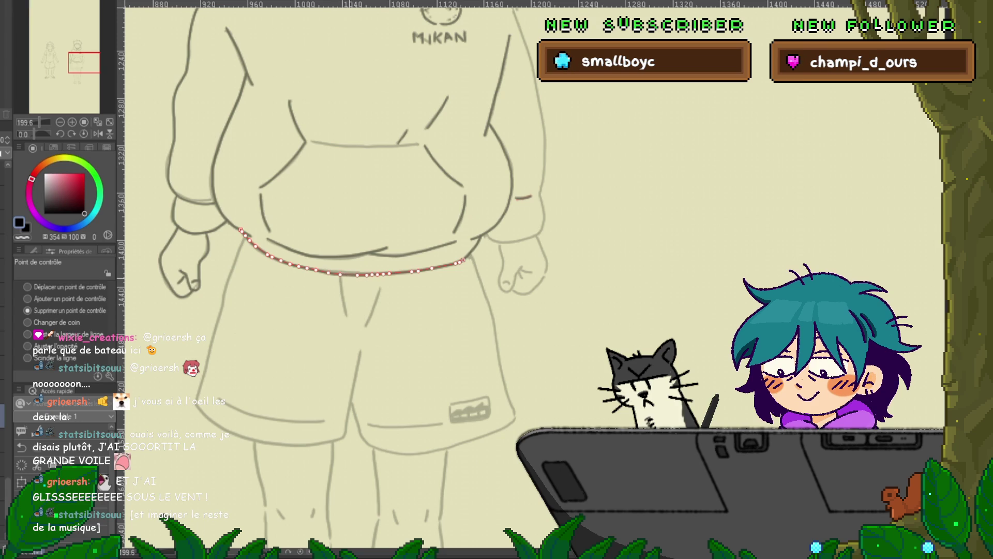
left_click(369, 274)
left_click(383, 274)
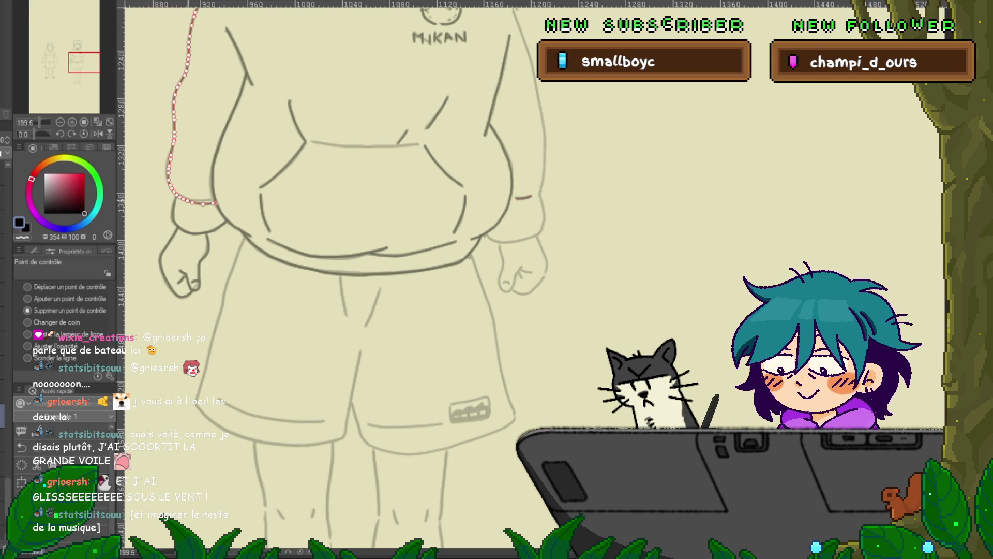
Step: Lift the sleeve line's bottom end slightly with Move control point
left_click(27, 286)
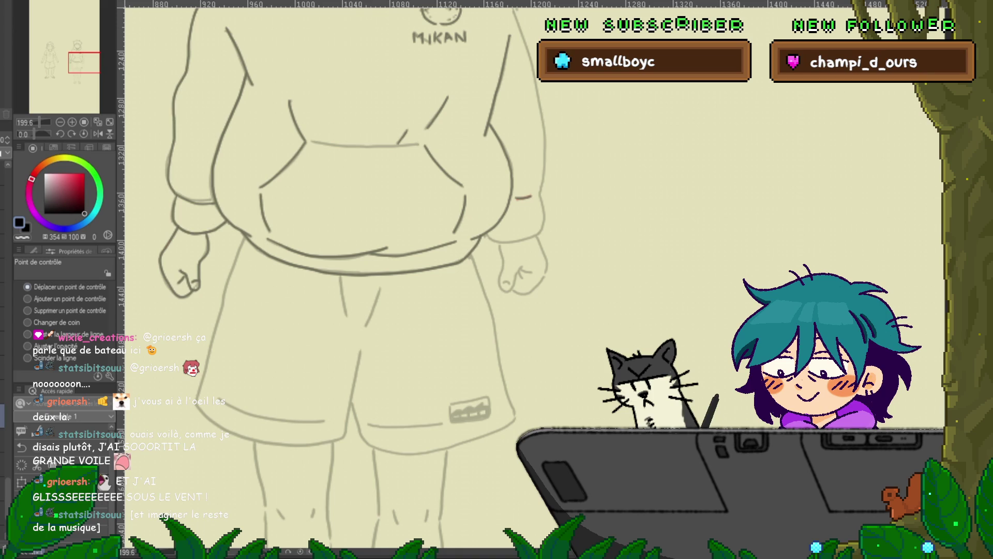
left_click_drag(203, 204, 215, 198)
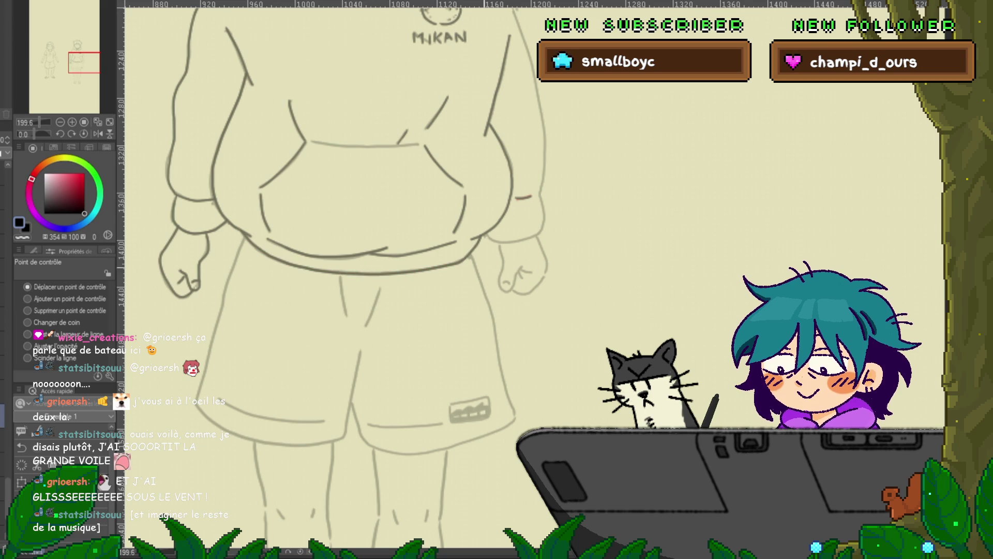
scroll(336, 280, "up", 2)
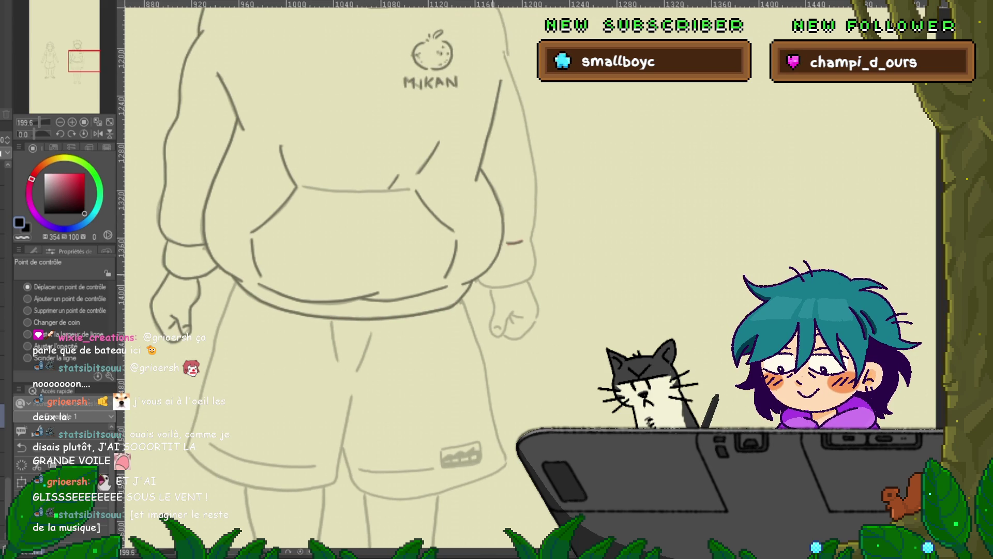
Step: Switch back to the Plume Maru pen and extend the top line of the hoodie pocket
key("p")
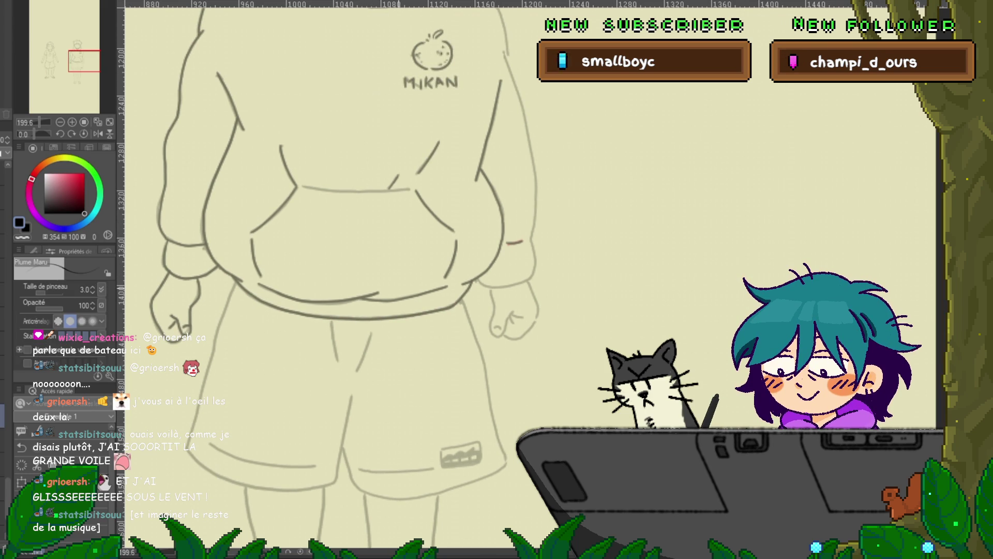
mouse_move(362, 258)
left_mouse_down()
mouse_move(321, 309)
mouse_move(219, 325)
left_mouse_up()
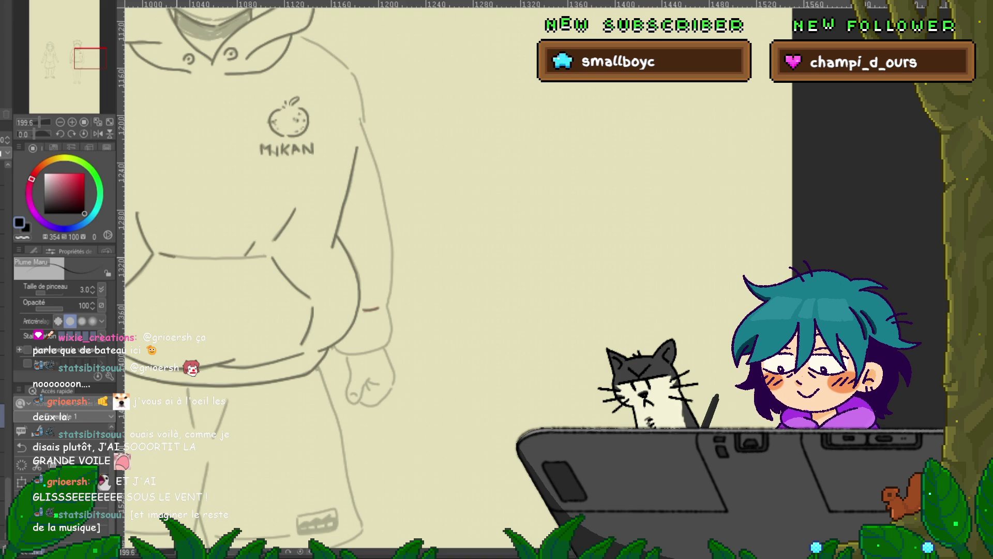
left_click_drag(174, 256, 216, 257)
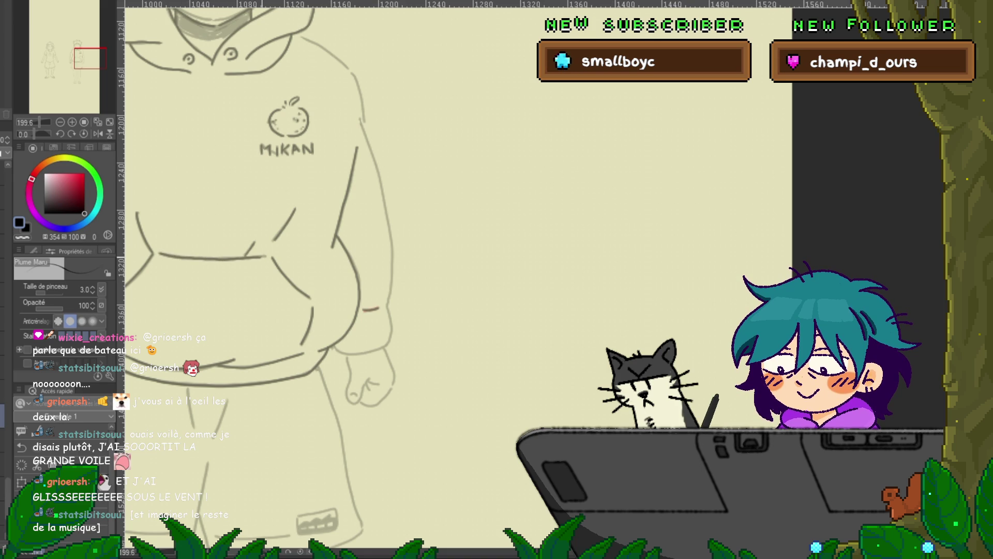
mouse_move(466, 259)
left_mouse_down()
mouse_move(496, 310)
mouse_move(709, 322)
left_mouse_up()
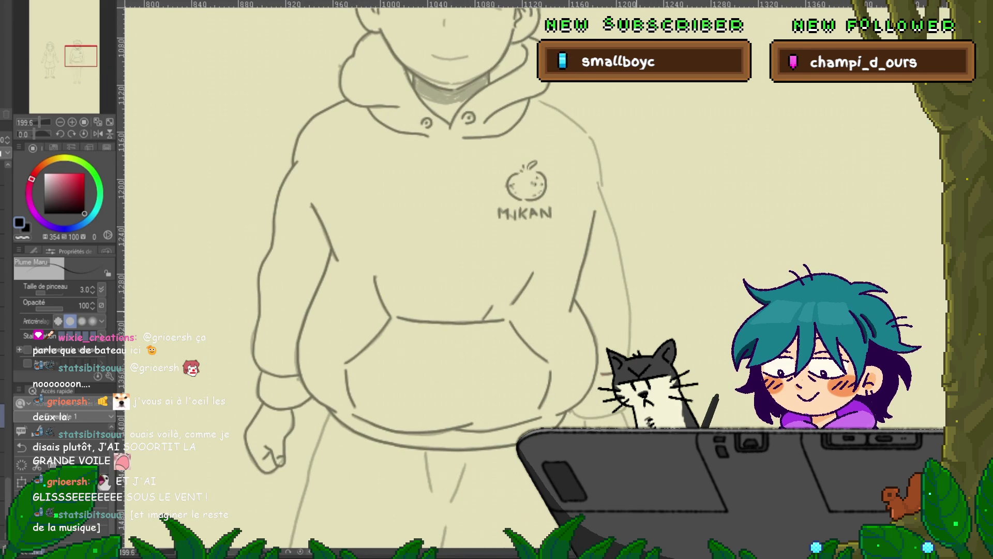
mouse_move(466, 258)
left_mouse_down()
mouse_move(407, 260)
mouse_move(456, 284)
mouse_move(423, 400)
mouse_move(425, 453)
left_mouse_up()
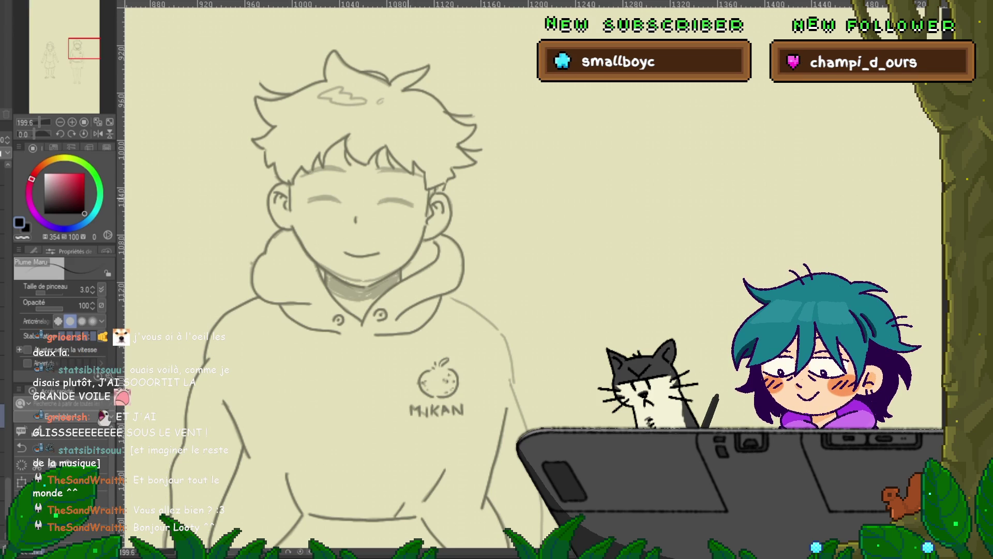
left_click_drag(362, 259, 540, 287)
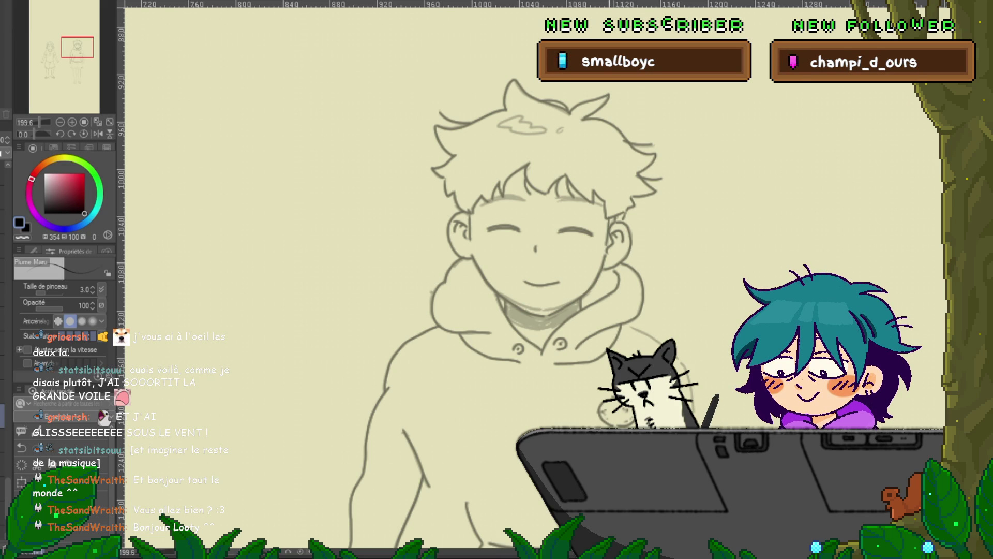
mouse_move(538, 280)
left_mouse_down()
mouse_move(414, 264)
mouse_move(437, 305)
left_mouse_up()
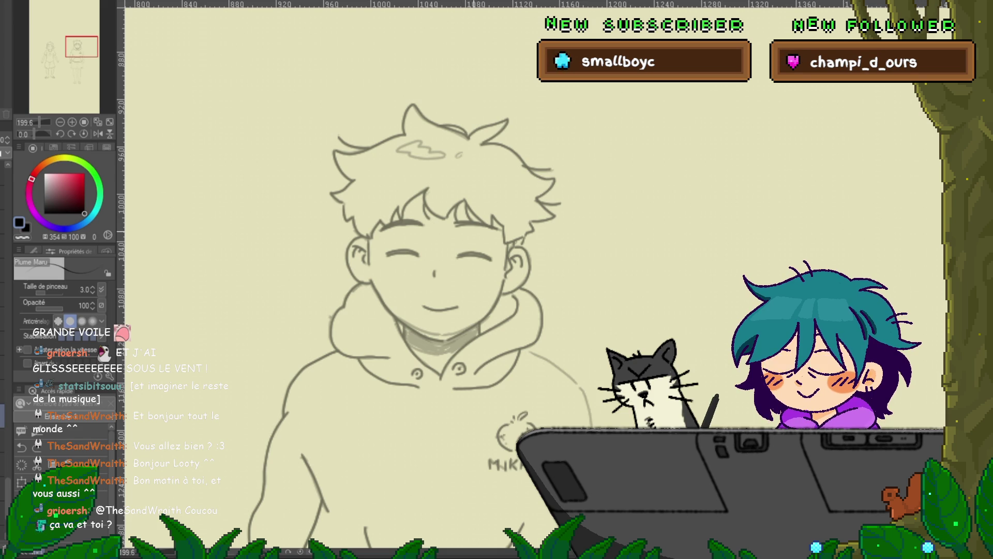
key("ctrl+z")
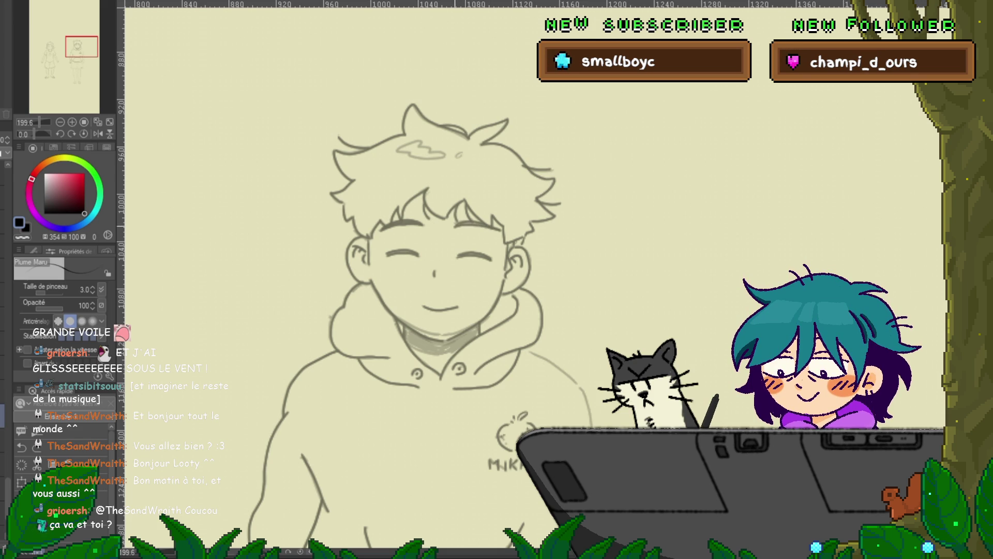
scroll(388, 280, "down", 3)
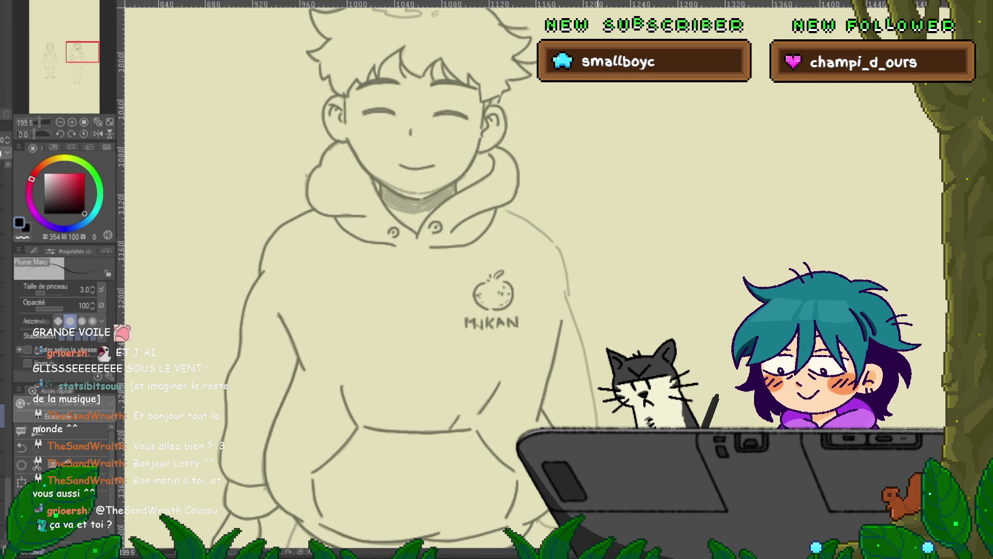
scroll(388, 280, "down", 2)
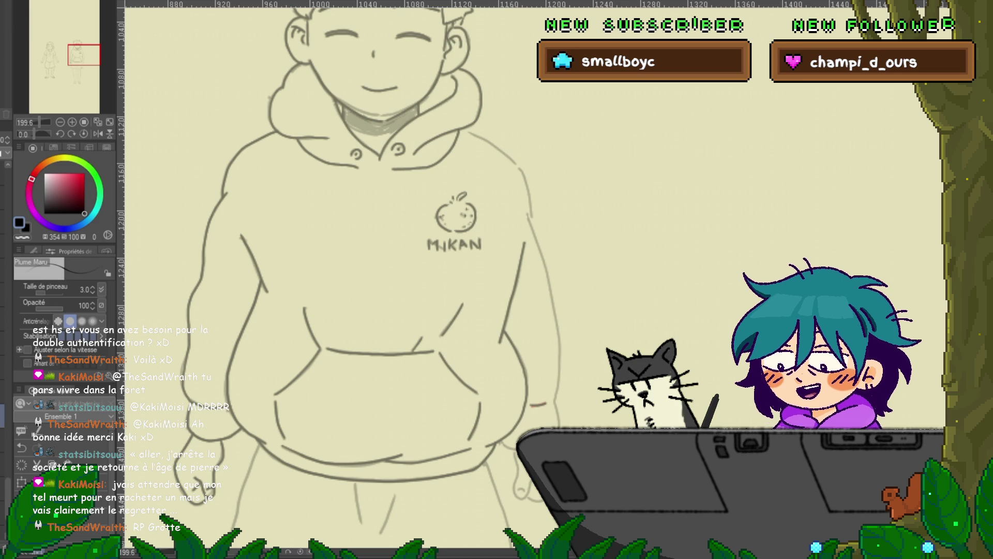
Step: Redraw the right sleeve outline with a Plume Maru stroke and extend the cuff line
mouse_move(393, 310)
left_mouse_down()
mouse_move(357, 46)
mouse_move(341, 78)
mouse_move(321, 230)
left_mouse_up()
left_click_drag(383, 163, 322, 252)
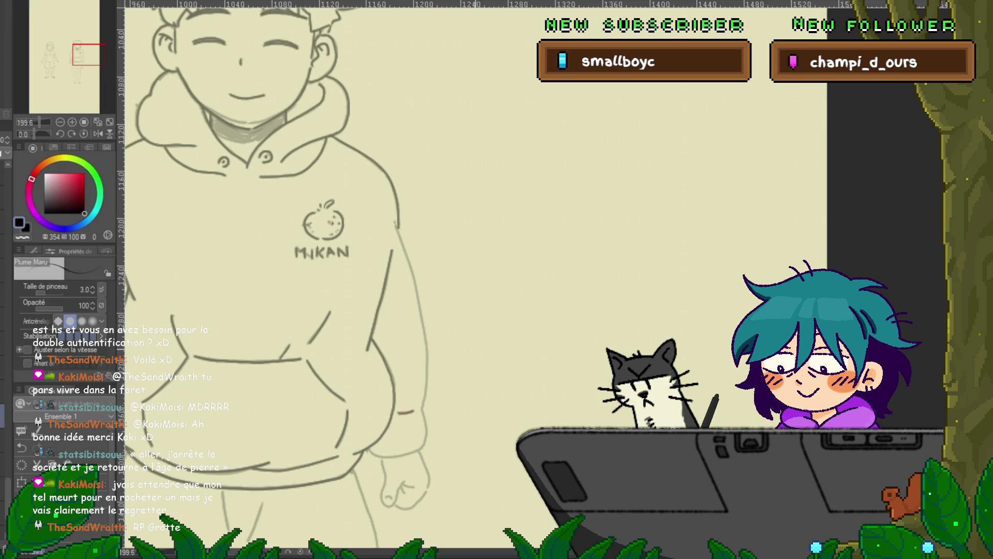
scroll(279, 274, "down", 5)
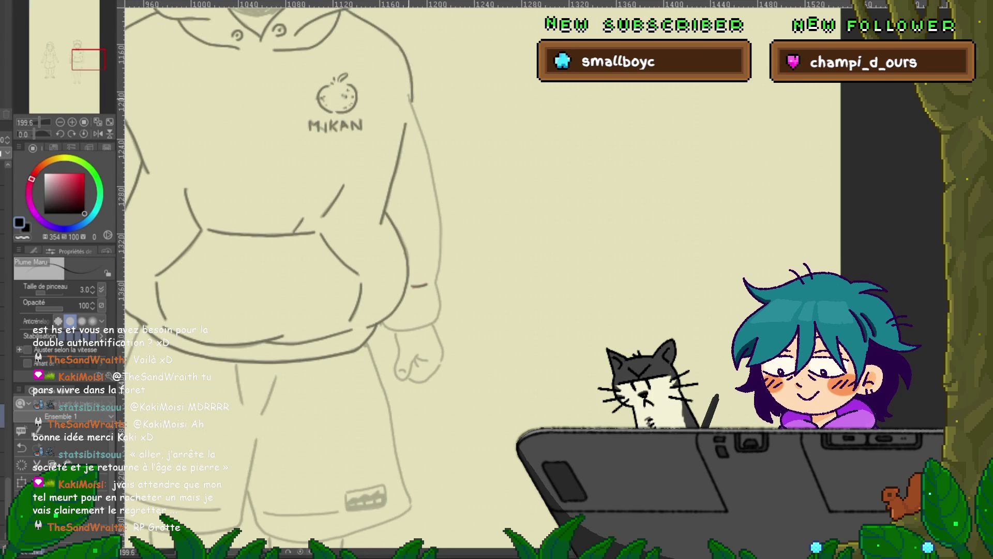
left_click_drag(419, 128, 441, 239)
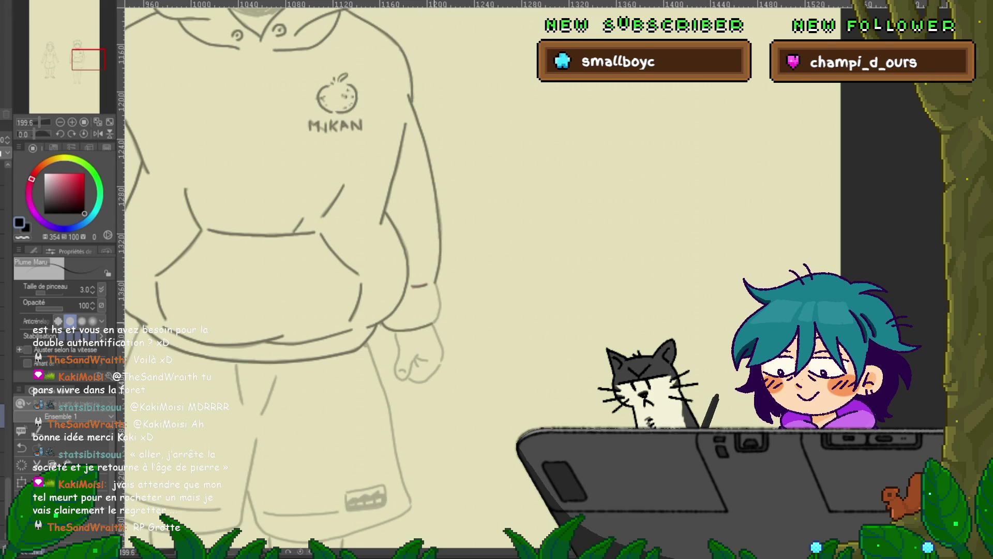
left_click_drag(439, 299, 442, 307)
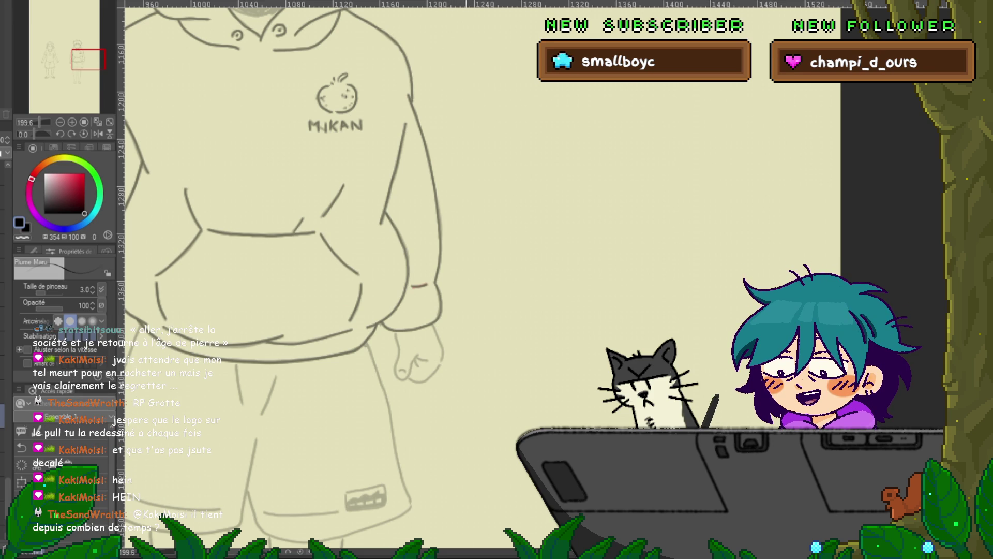
left_click_drag(290, 258, 307, 231)
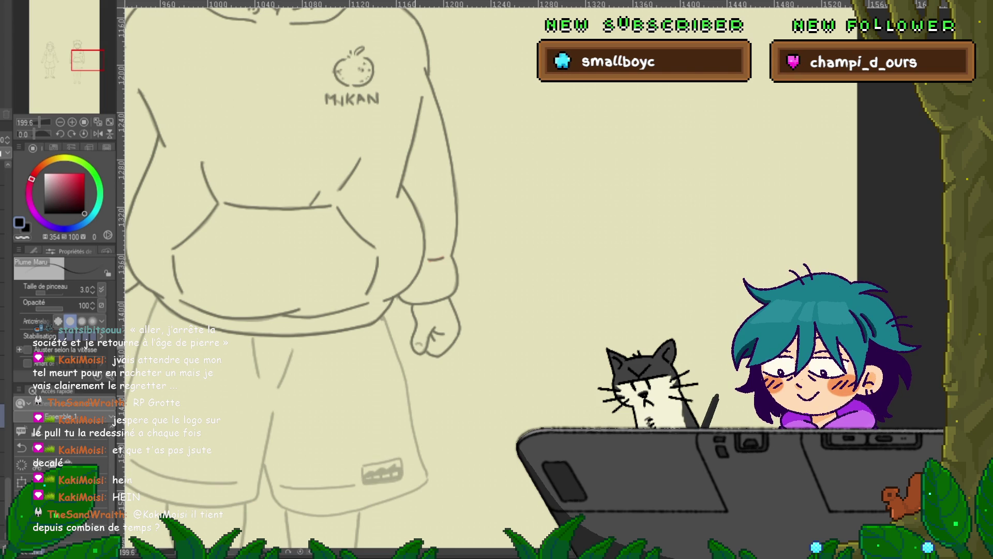
mouse_move(311, 259)
left_mouse_down()
mouse_move(363, 223)
mouse_move(438, 208)
left_mouse_up()
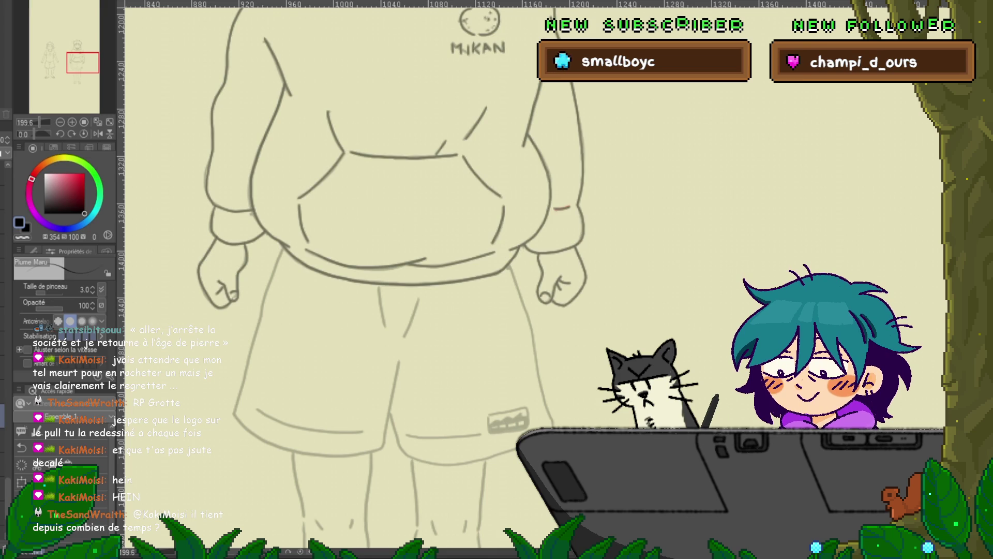
scroll(385, 274, "up", 2)
scroll(367, 274, "up", 3)
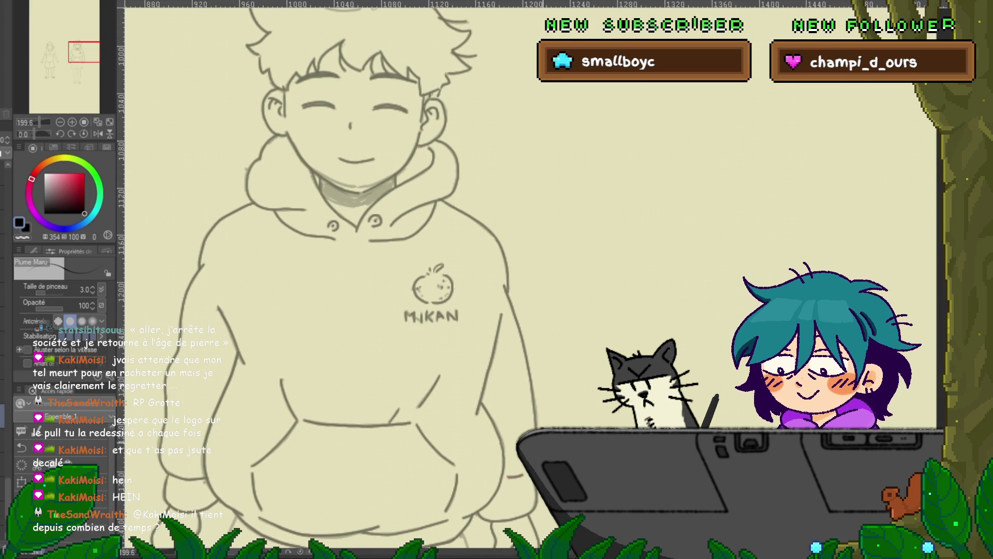
scroll(367, 274, "down", 6)
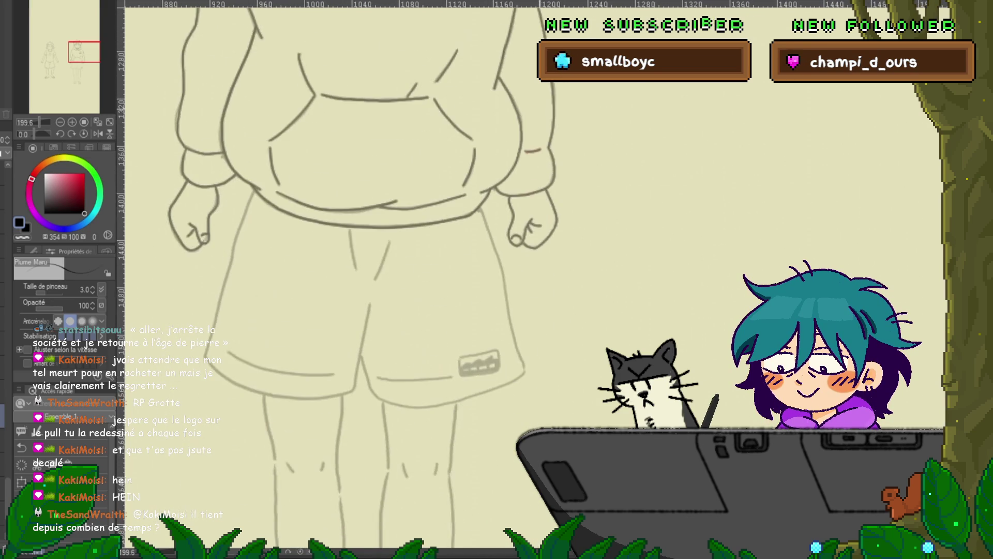
mouse_move(346, 166)
left_mouse_down()
mouse_move(351, 192)
mouse_move(372, 214)
left_mouse_up()
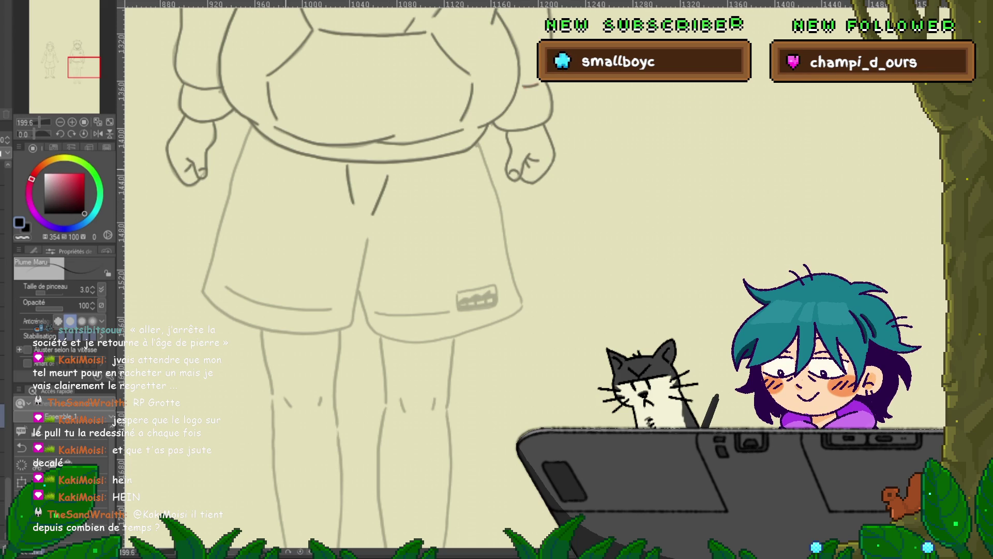
left_click_drag(252, 128, 243, 141)
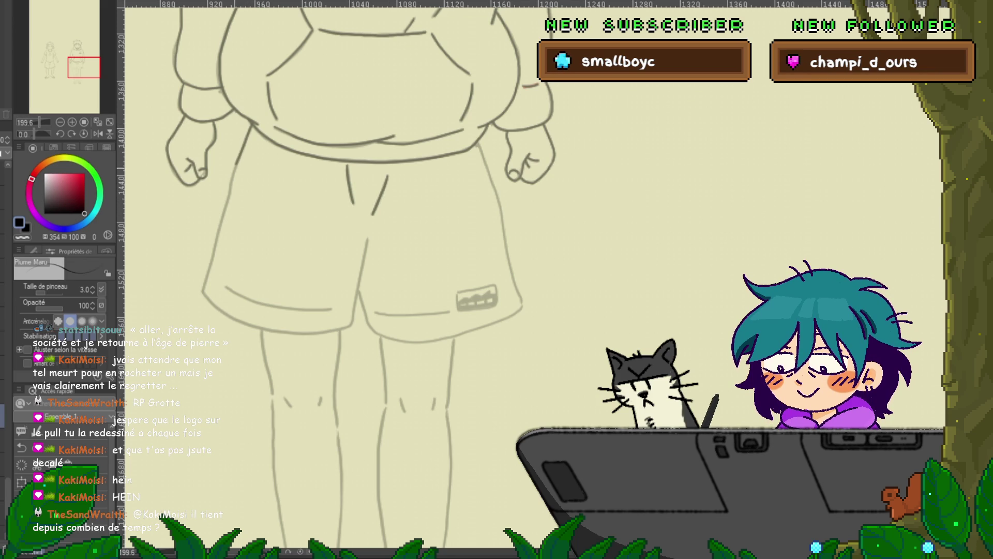
left_click_drag(237, 162, 213, 246)
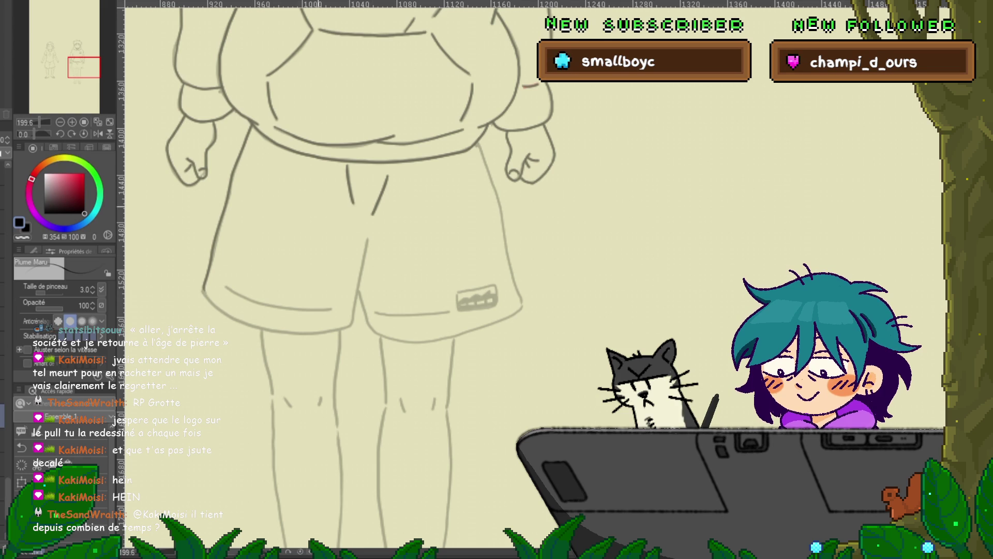
key("ctrl+z")
left_click_drag(252, 125, 214, 254)
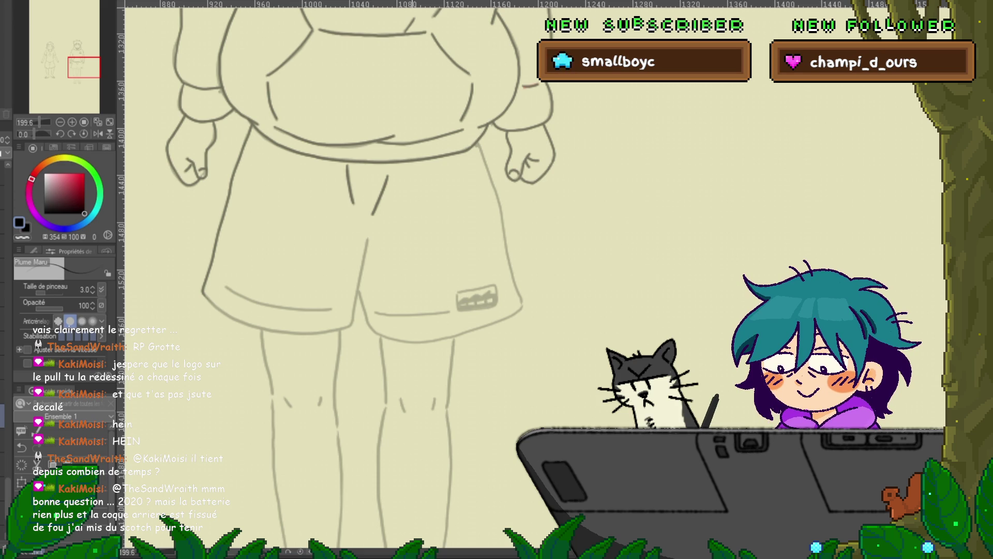
left_click_drag(465, 311, 401, 282)
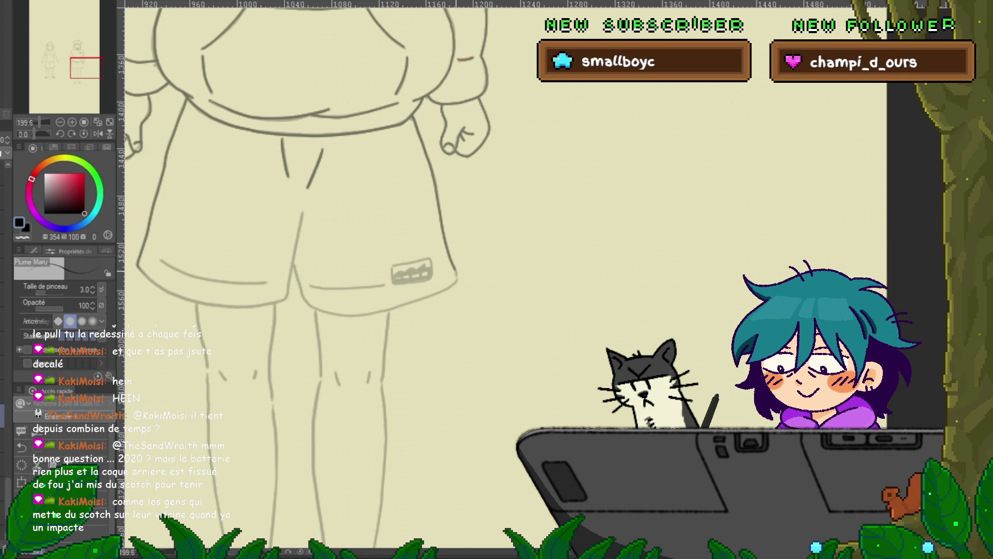
mouse_move(331, 310)
left_mouse_down()
mouse_move(385, 252)
mouse_move(397, 252)
left_mouse_up()
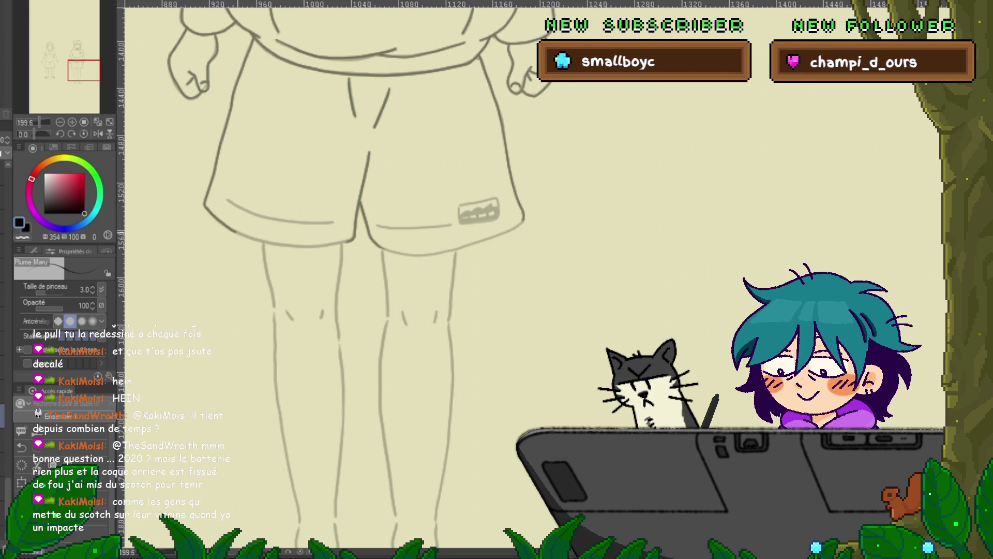
left_click_drag(235, 237, 284, 243)
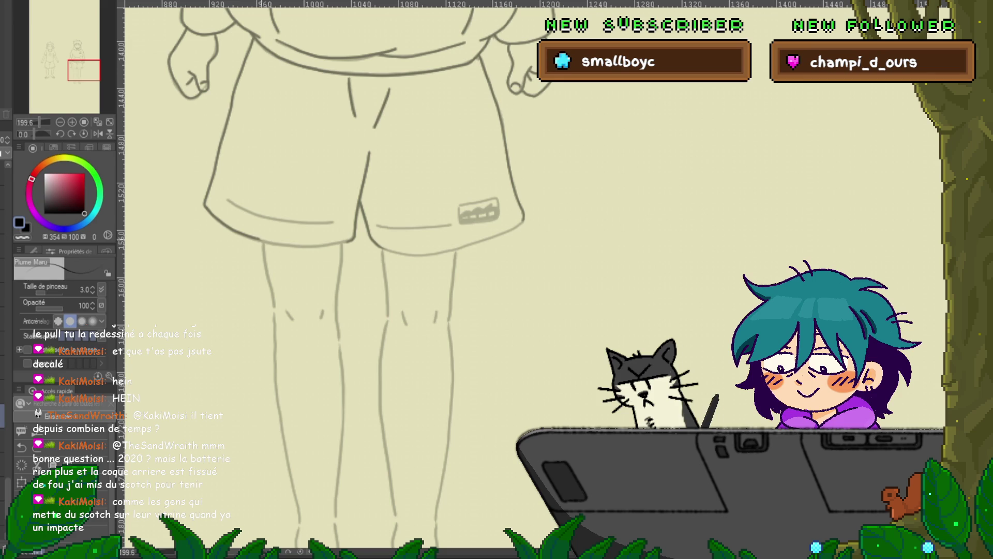
left_click_drag(290, 242, 307, 244)
key("ctrl+z")
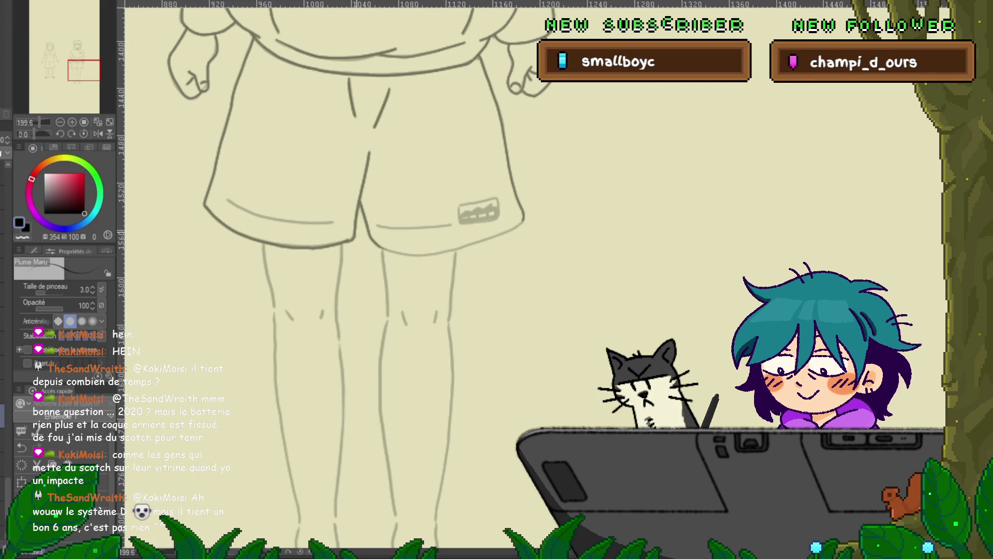
mouse_move(363, 258)
left_mouse_down()
mouse_move(569, 280)
mouse_move(595, 329)
left_mouse_up()
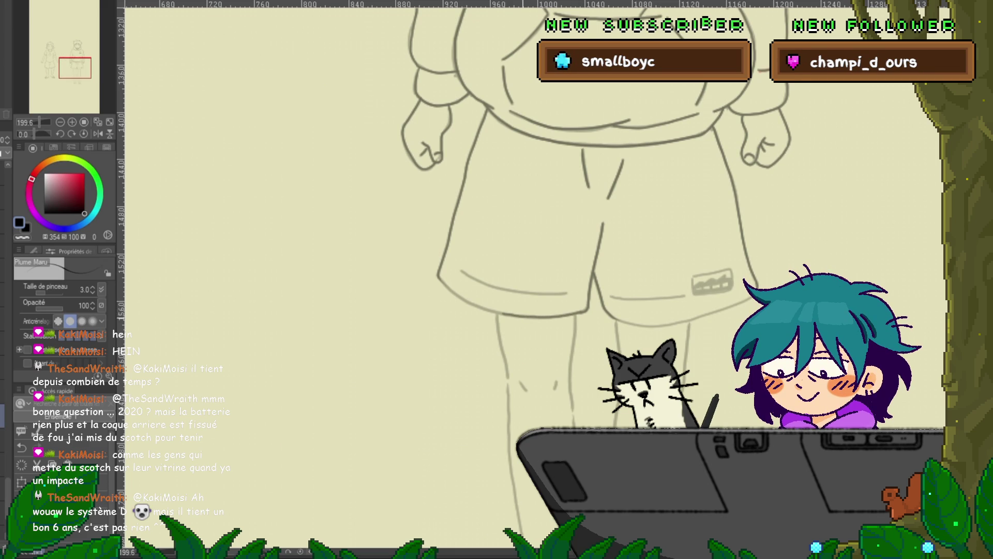
left_click_drag(413, 311, 468, 371)
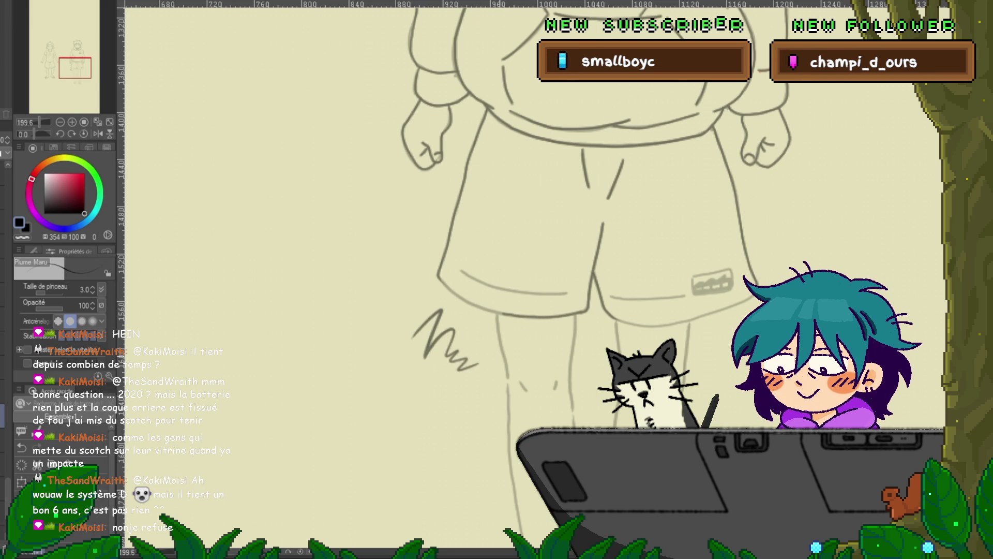
key("ctrl+z")
left_click_drag(569, 259, 344, 186)
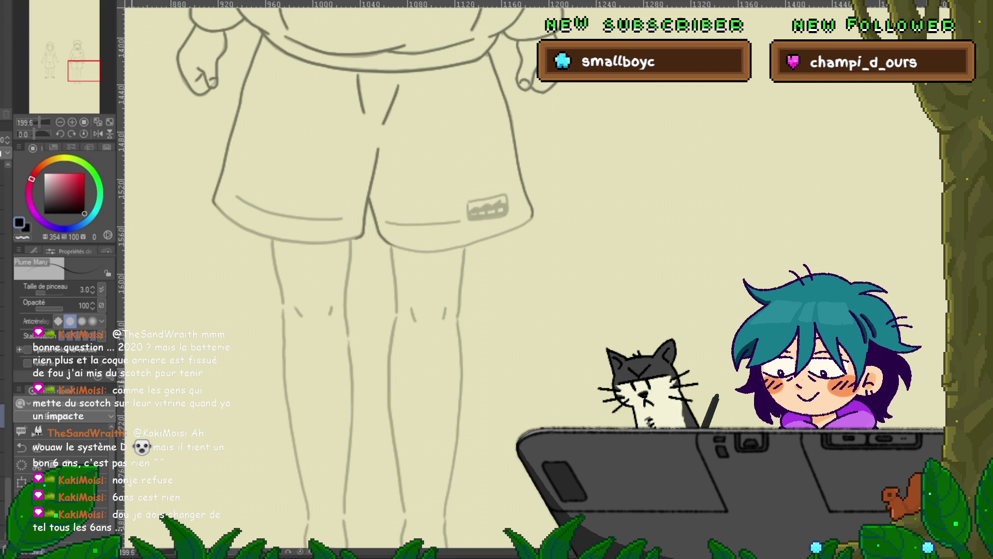
left_click(106, 251)
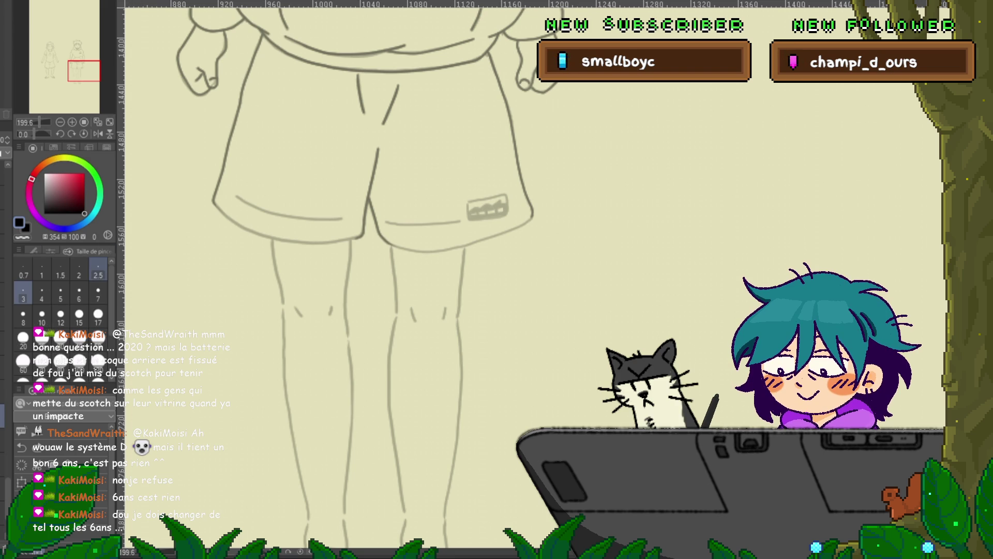
left_click(32, 251)
left_click(89, 251)
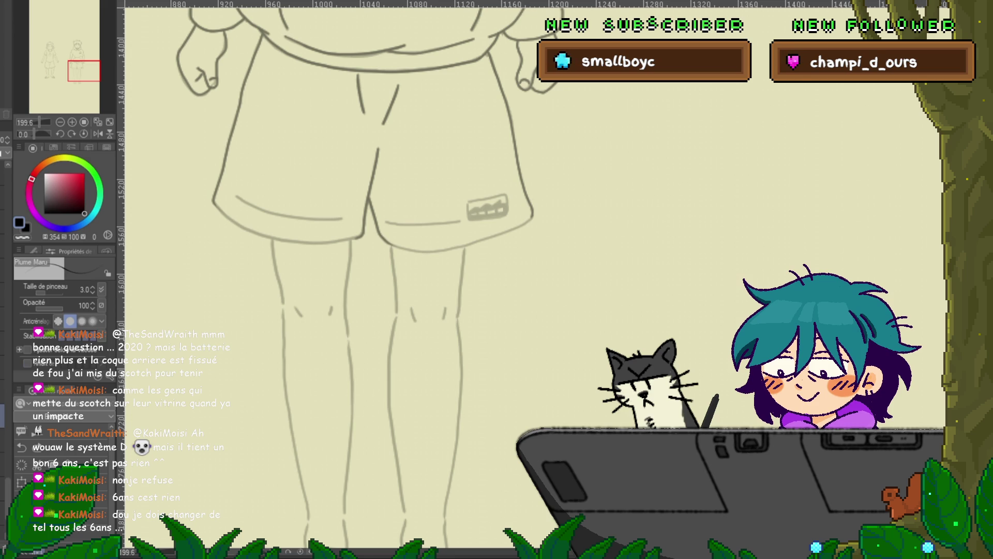
mouse_move(235, 339)
left_mouse_down()
mouse_move(289, 297)
mouse_move(385, 309)
left_mouse_up()
mouse_move(400, 267)
left_mouse_down()
mouse_move(373, 248)
mouse_move(475, 352)
left_mouse_up()
key("ctrl+z")
key("ctrl+z")
key("ctrl+z")
mouse_move(234, 293)
left_mouse_down()
mouse_move(242, 342)
mouse_move(331, 317)
left_mouse_up()
key("ctrl+z")
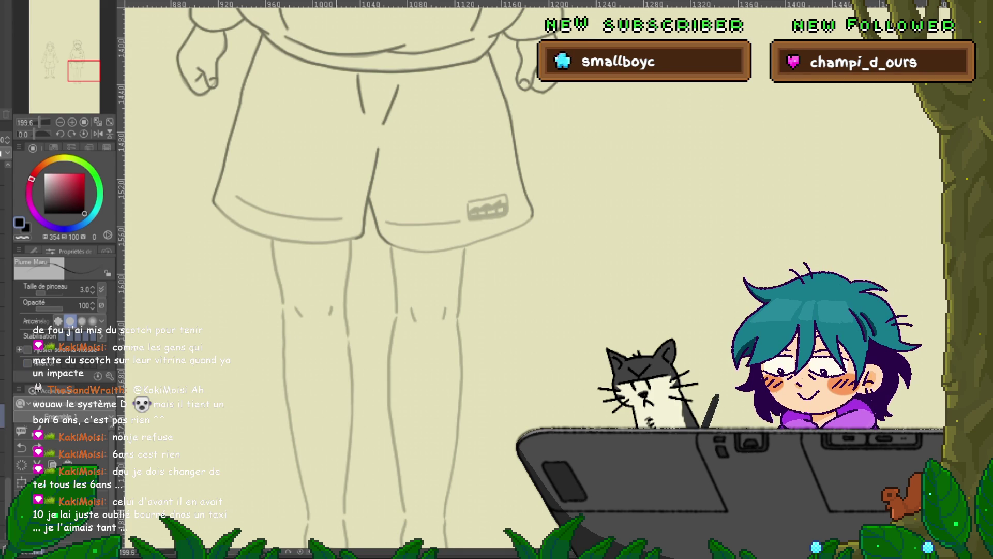
Step: Draw test strokes and hatching beside the boy's left leg, then undo them
mouse_move(252, 300)
left_mouse_down()
mouse_move(266, 376)
mouse_move(333, 368)
mouse_move(340, 329)
left_mouse_up()
key("ctrl+z")
mouse_move(310, 388)
left_mouse_down()
mouse_move(373, 300)
mouse_move(399, 310)
left_mouse_up()
left_click_drag(331, 412, 395, 329)
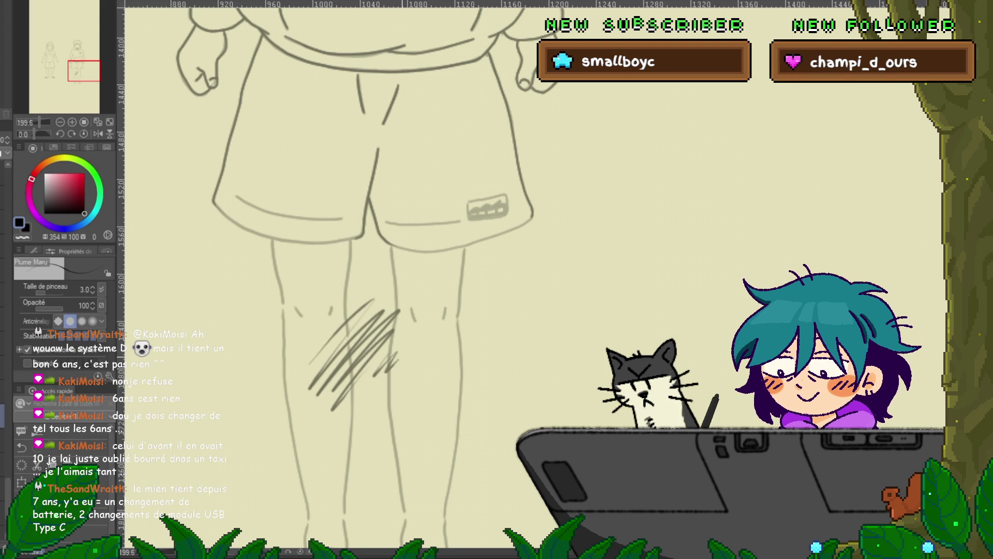
key("ctrl+z")
key("ctrl+z")
key("ctrl+z")
Step: Expand Stabilization in Tool Property, test more strokes, and tick the speed option
left_click(19, 349)
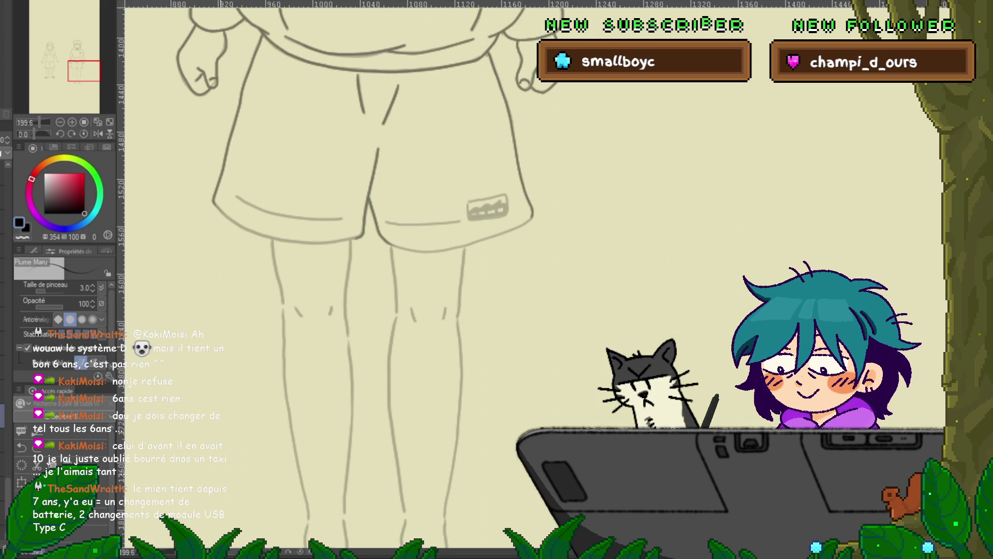
left_click_drag(221, 342, 293, 307)
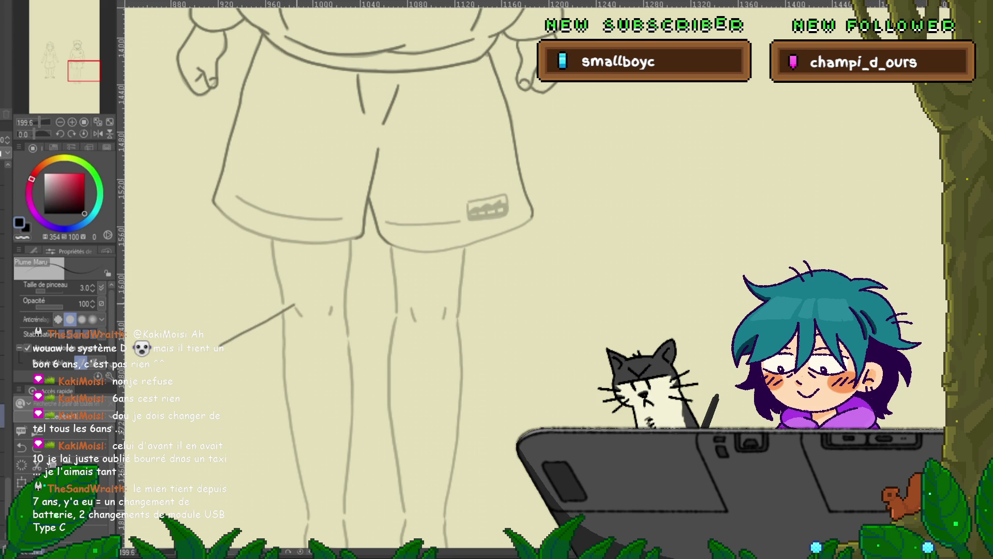
mouse_move(244, 353)
left_mouse_down()
mouse_move(317, 307)
mouse_move(393, 293)
left_mouse_up()
key("ctrl+z")
key("ctrl+z")
key("ctrl+z")
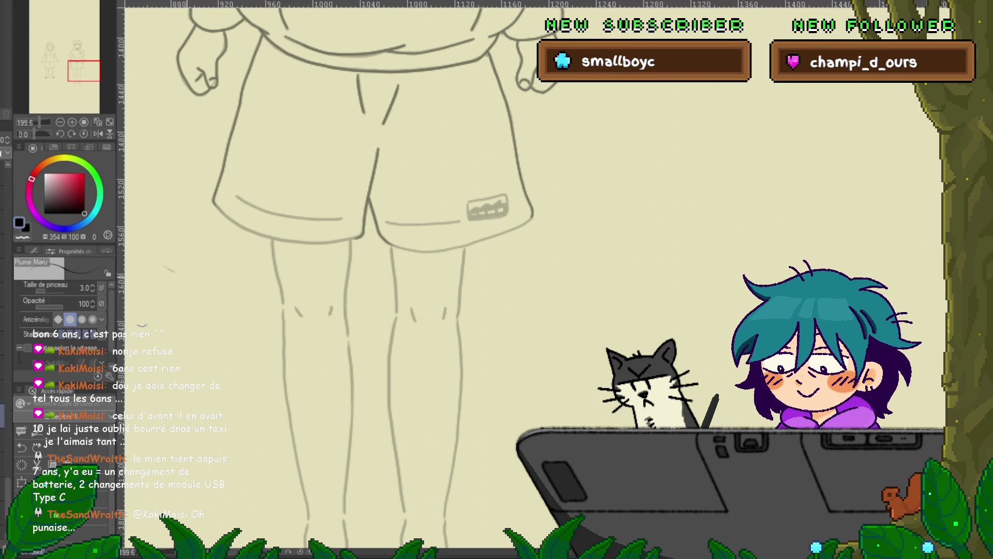
left_click_drag(167, 271, 343, 310)
key("ctrl+z")
left_click(27, 348)
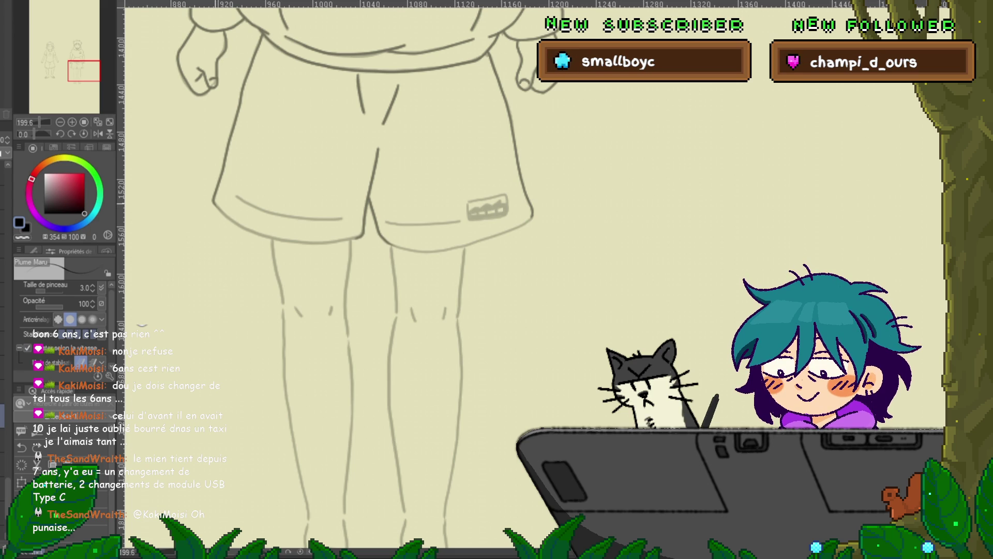
Step: Re-ink the left edge and leg-opening hem of the shorts with the G-pen, then show its control points
mouse_move(214, 203)
left_mouse_down()
mouse_move(254, 232)
mouse_move(331, 243)
left_mouse_up()
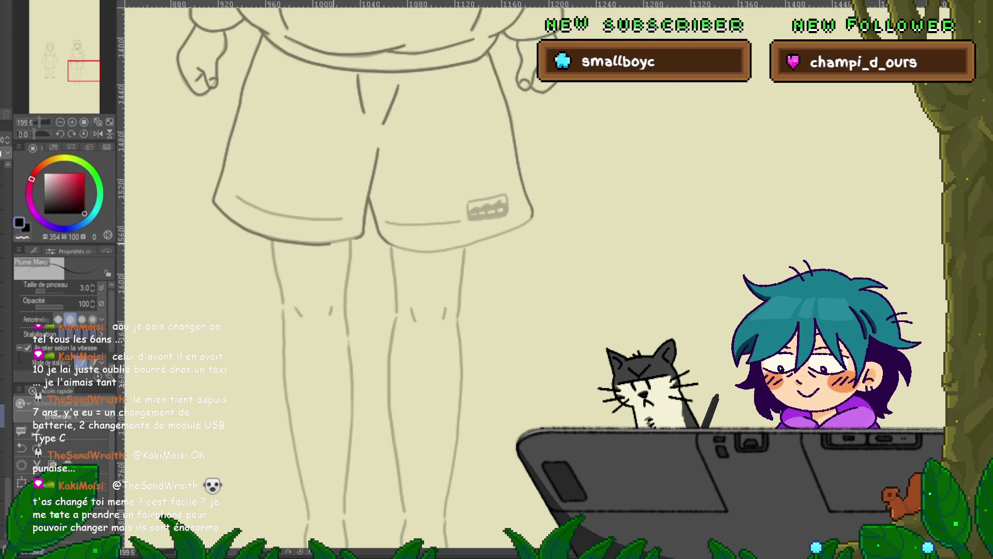
key("ctrl+z")
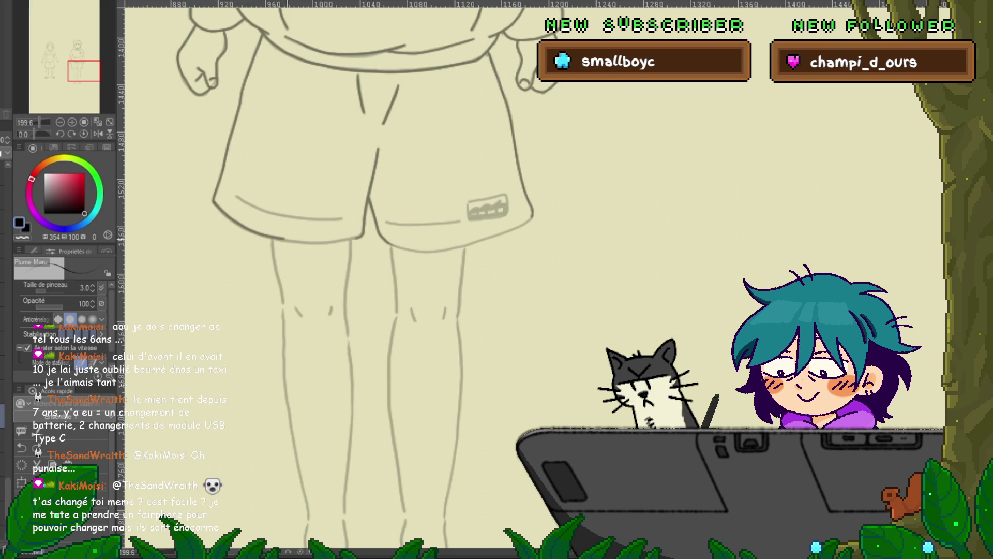
left_click_drag(269, 239, 325, 241)
key("ctrl+z")
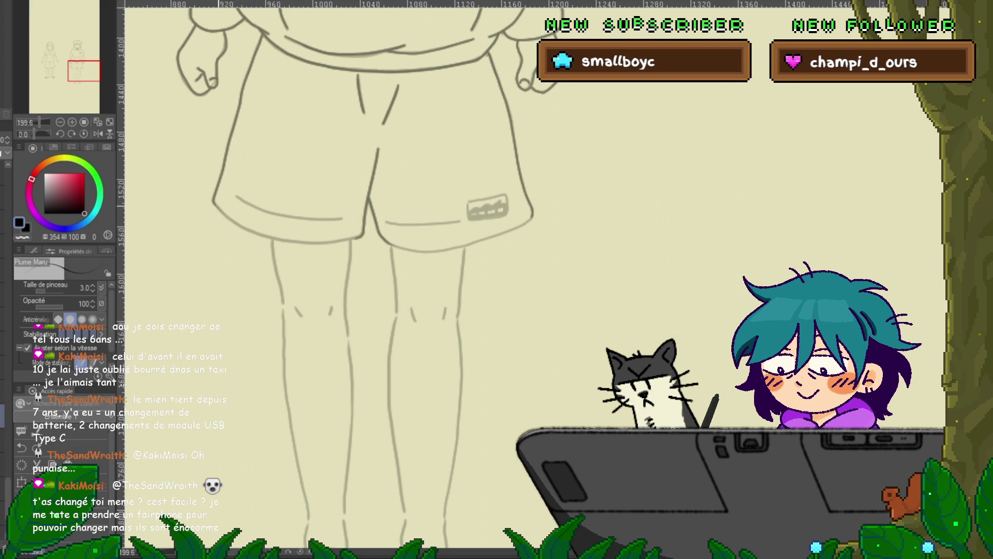
mouse_move(215, 203)
left_mouse_down()
mouse_move(297, 241)
mouse_move(349, 238)
left_mouse_up()
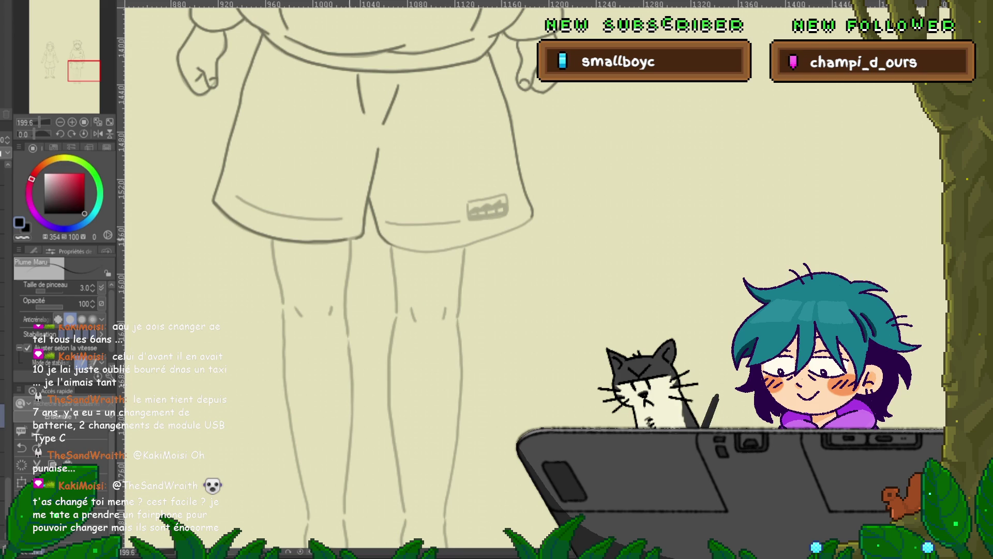
mouse_move(235, 196)
left_mouse_down()
mouse_move(284, 215)
mouse_move(344, 219)
left_mouse_up()
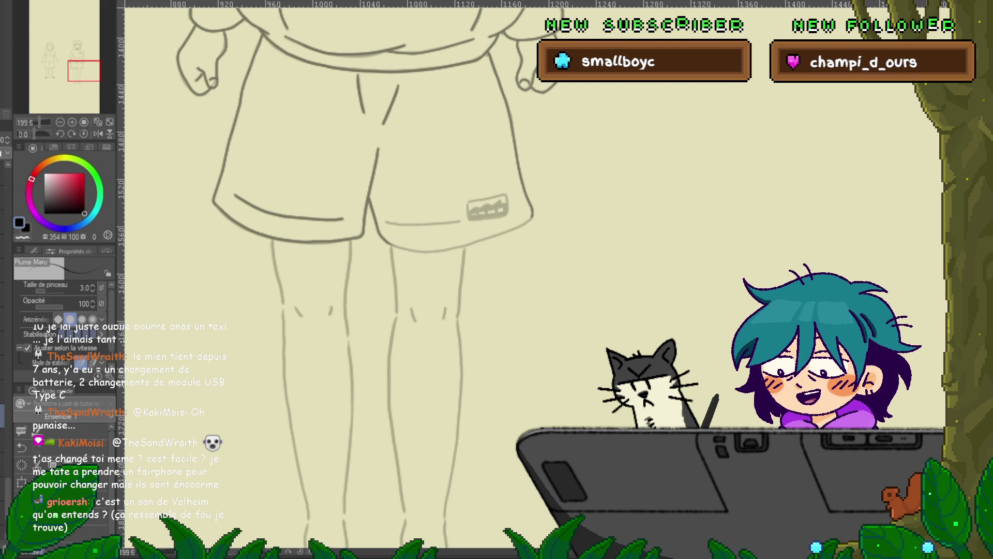
key("y")
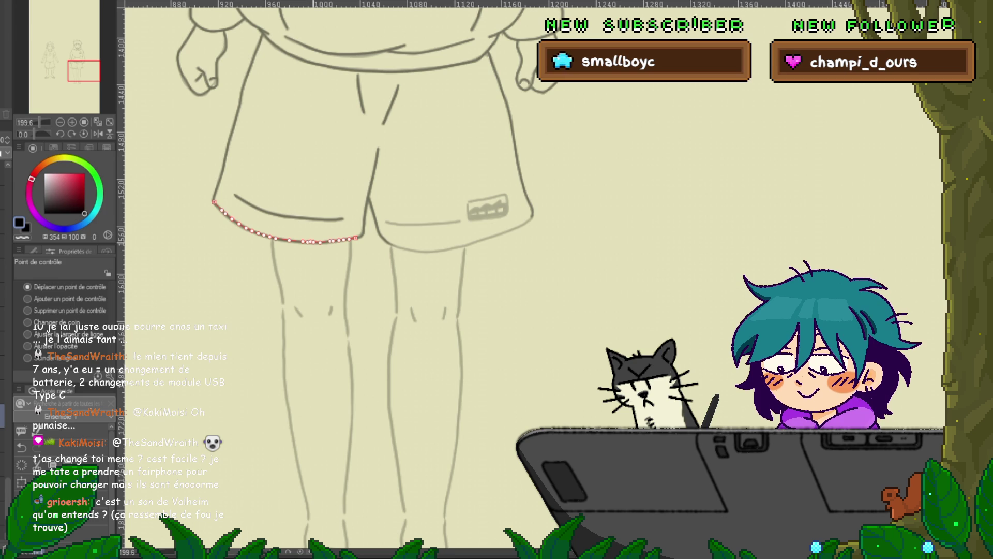